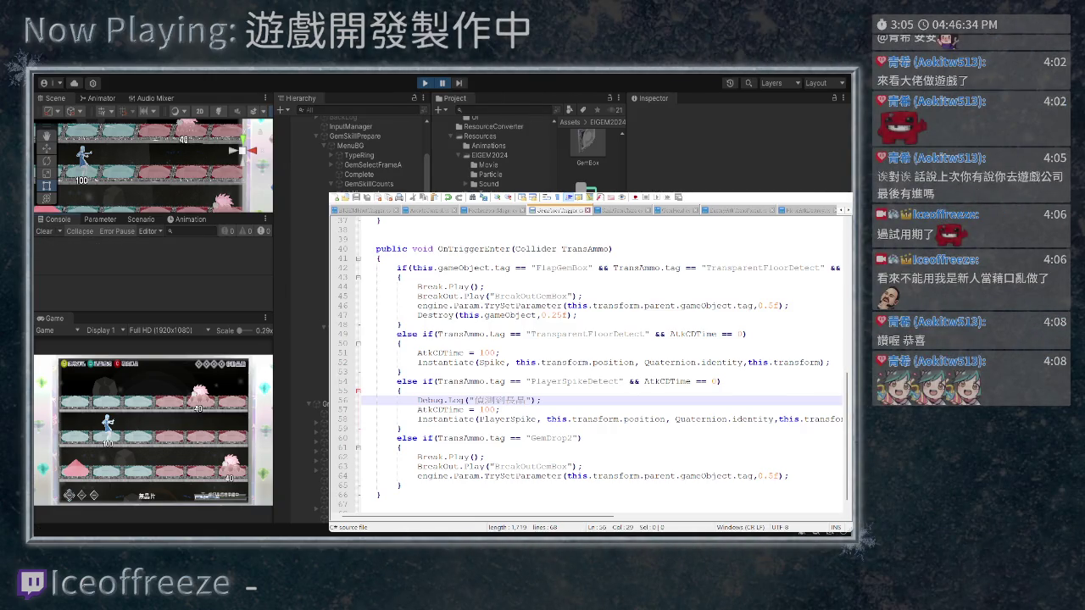
Select PlayerAtkLong(Clone) and try a scale of 0.875, 10, 100
{"action": "scroll", "coordinate": [356, 144], "scroll_direction": "down", "scroll_amount": 5}
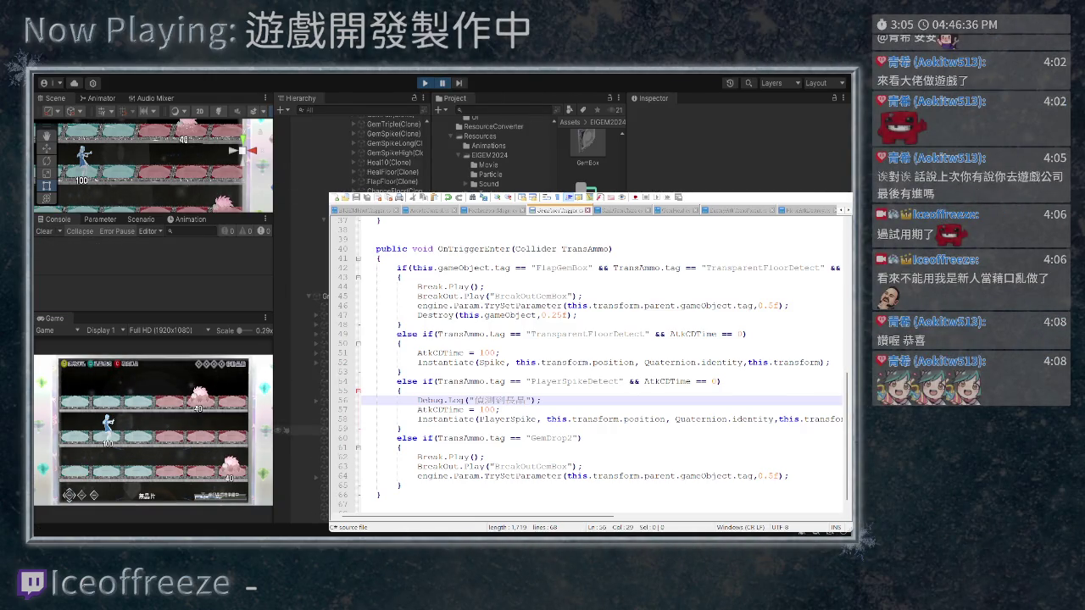
{"action": "left_click", "coordinate": [309, 509]}
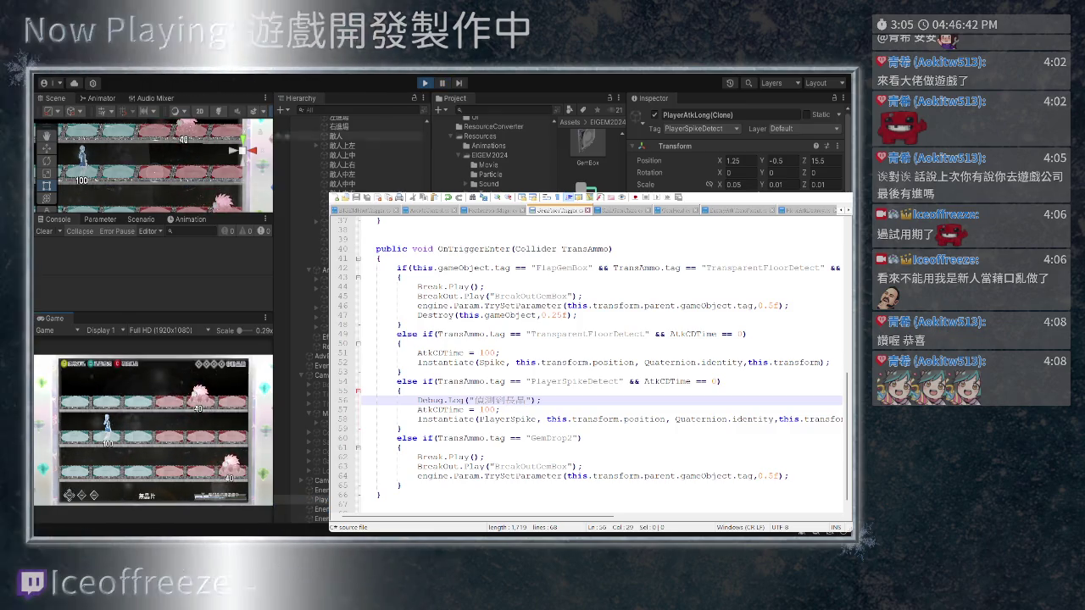
{"action": "left_click", "coordinate": [737, 184]}
{"action": "type", "text": "0.87"}
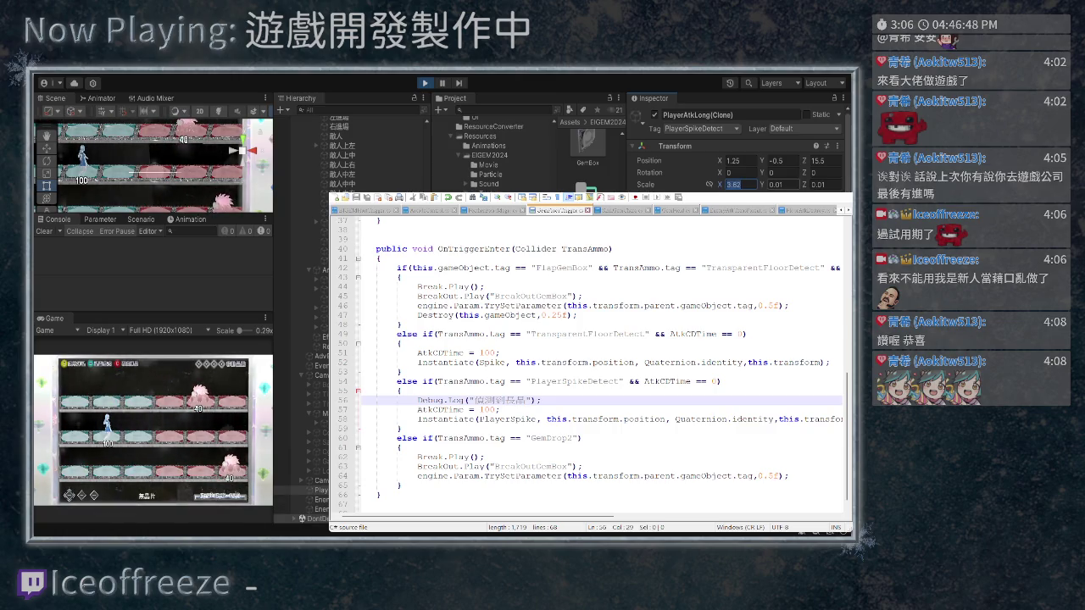
{"action": "type", "text": "5"}
{"action": "key", "text": "Tab"}
{"action": "type", "text": "10"}
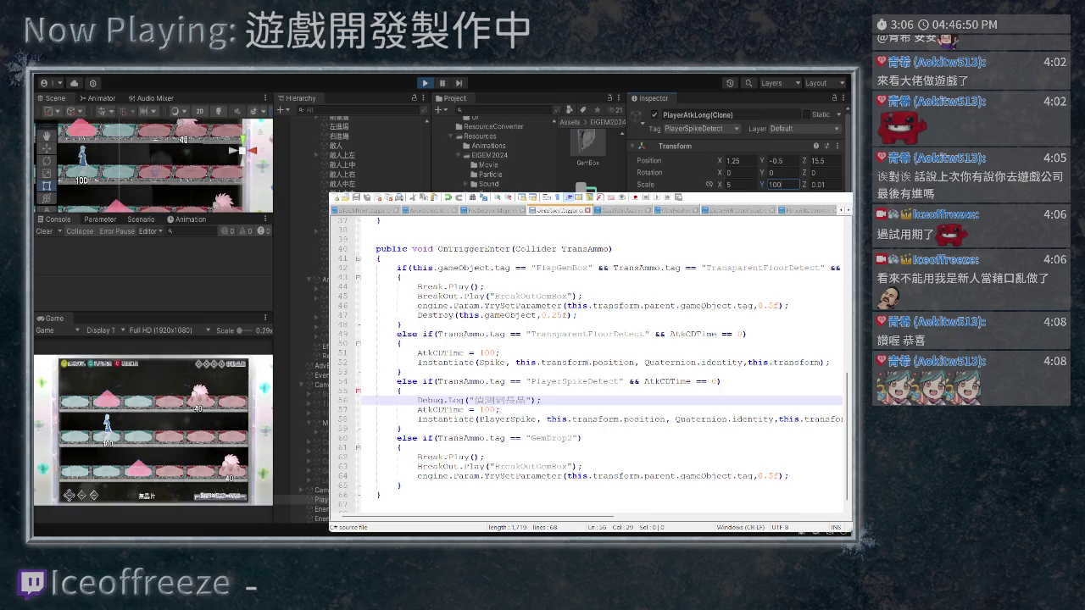
{"action": "key", "text": "Tab"}
{"action": "type", "text": "100"}
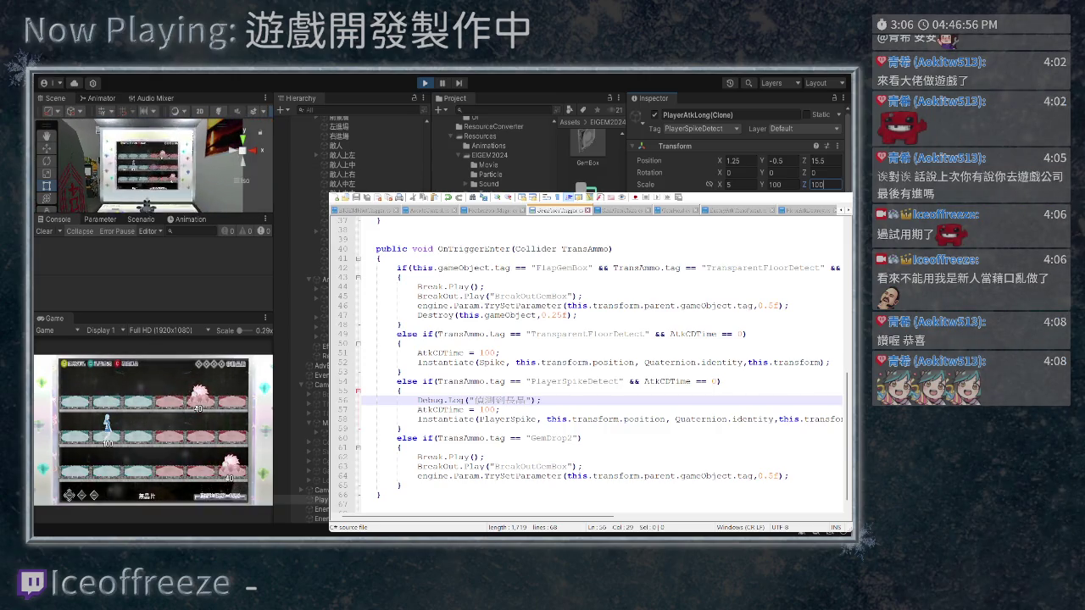
{"action": "key", "text": "Return"}
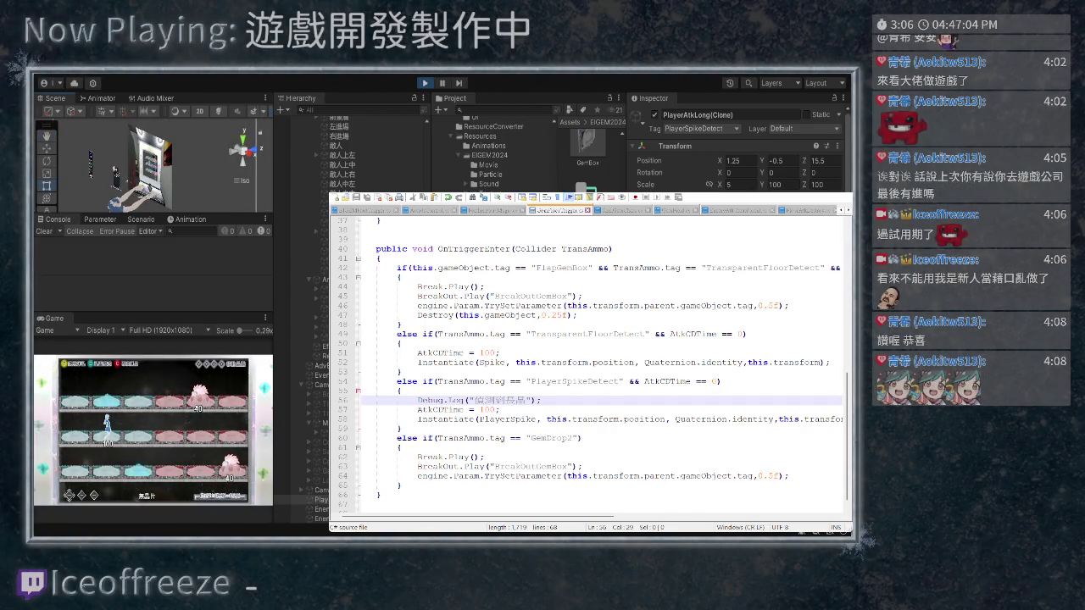
Revise the spike's scale to X 5, Y 25 and Z 25
{"action": "left_click", "coordinate": [826, 184]}
{"action": "type", "text": "5"}
{"action": "left_click", "coordinate": [779, 184]}
{"action": "type", "text": "50"}
{"action": "key", "text": "BackSpace"}
{"action": "key", "text": "BackSpace"}
{"action": "type", "text": "2"}
{"action": "key", "text": "Tab"}
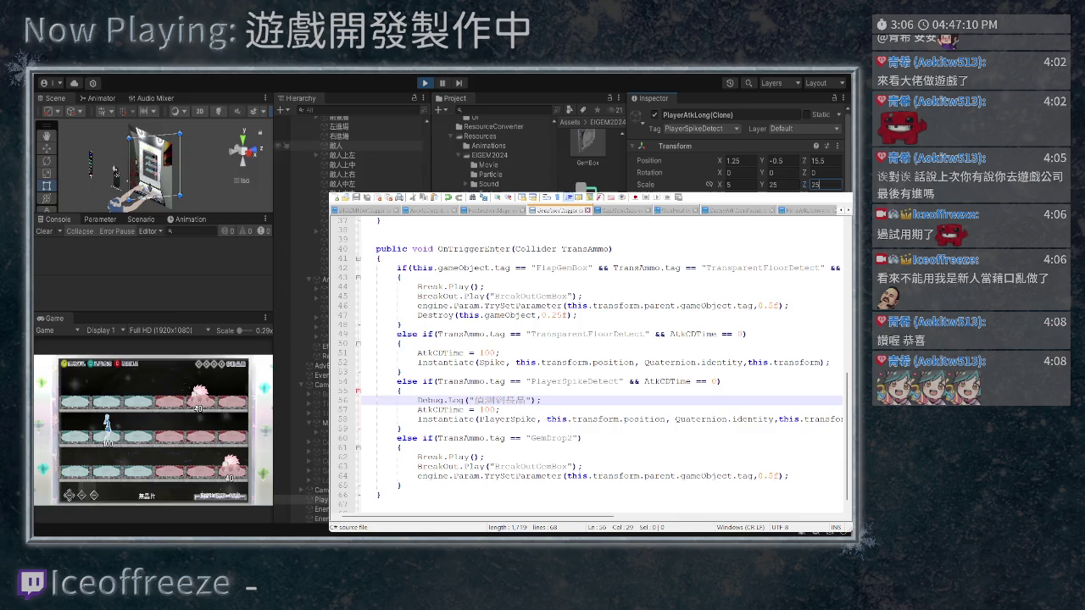
{"action": "type", "text": "25"}
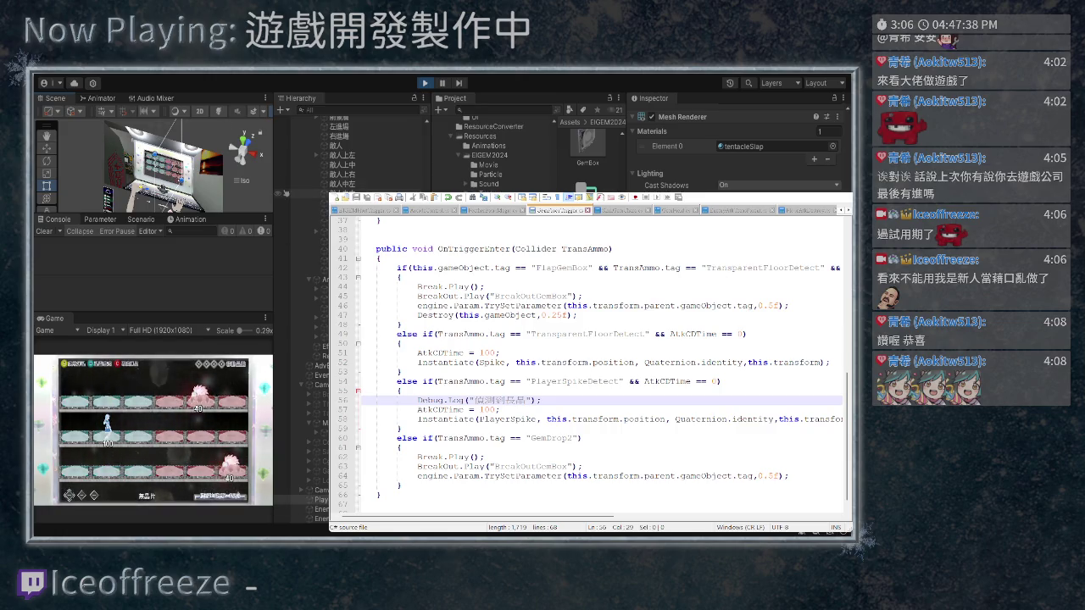
Switch the Scene view to the Move tool so move handles show on the spike
{"action": "key", "text": "w"}
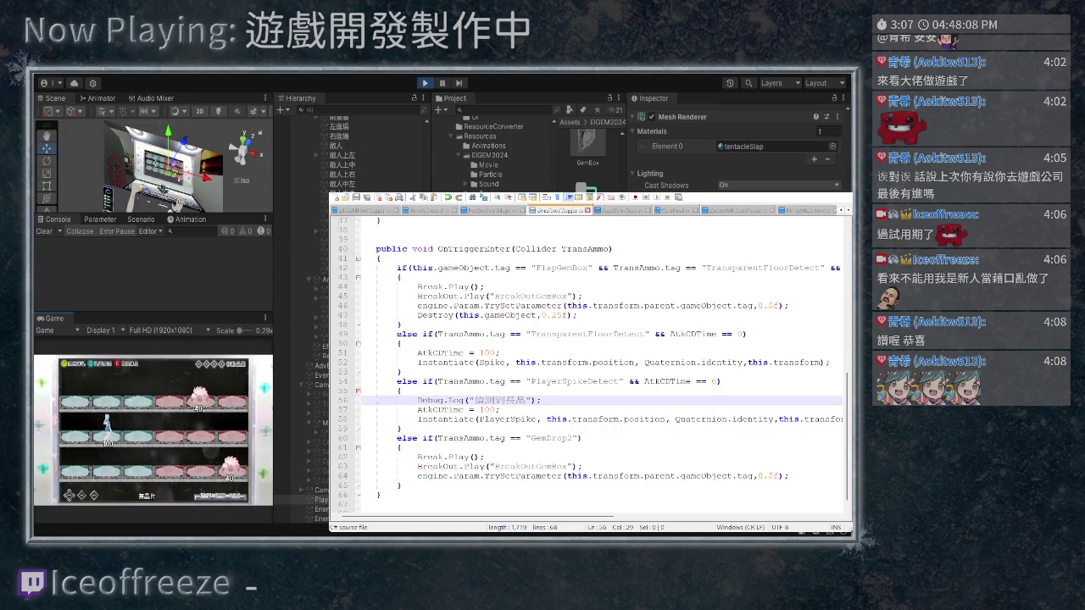
{"action": "scroll", "coordinate": [478, 517], "scroll_direction": "left", "scroll_amount": 1}
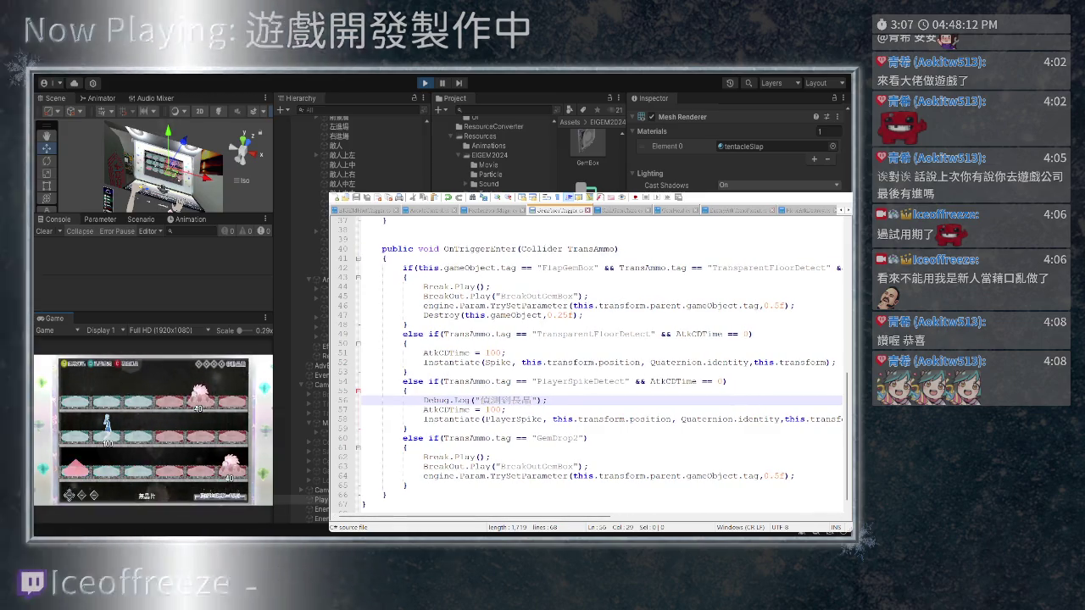
Bring up the PlayerSpikeDetect script and scroll up to its position code
{"action": "key", "text": "ctrl+Tab"}
{"action": "key", "text": "ctrl+Tab"}
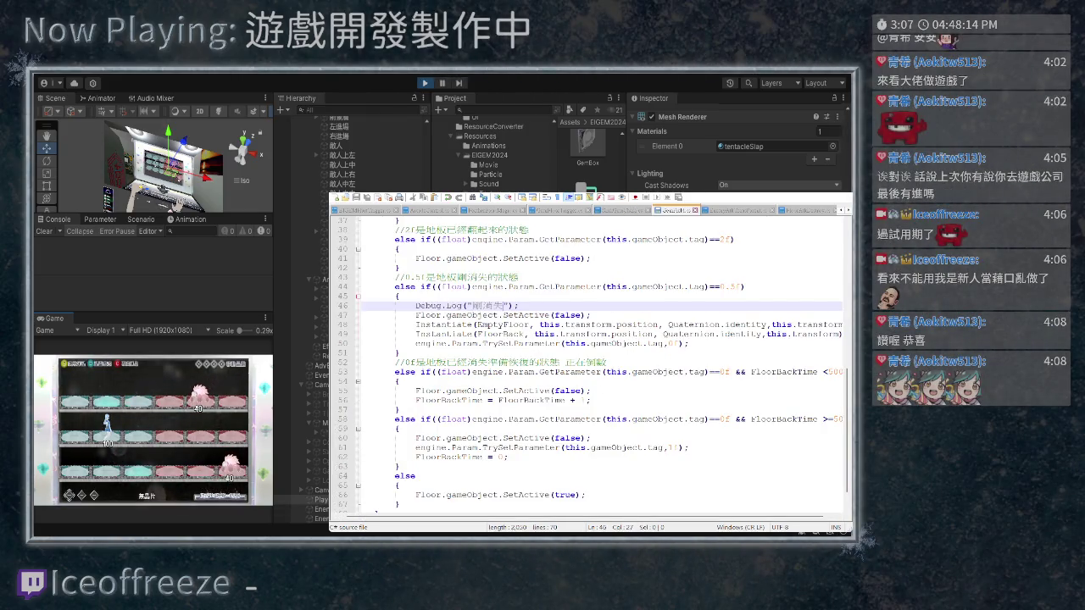
{"action": "left_click", "coordinate": [491, 210]}
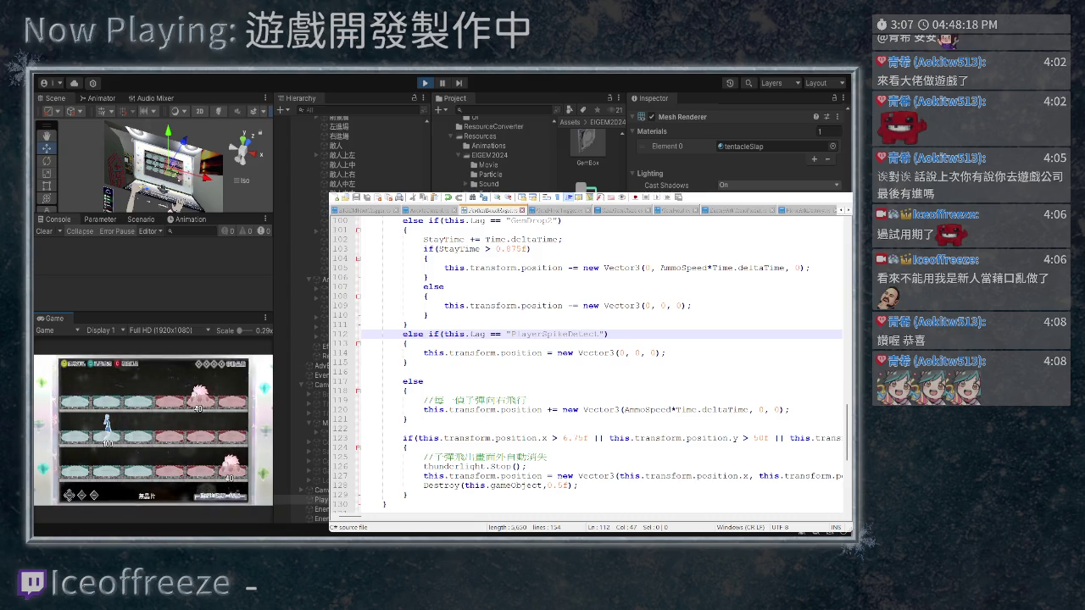
{"action": "key", "text": "ctrl+Tab"}
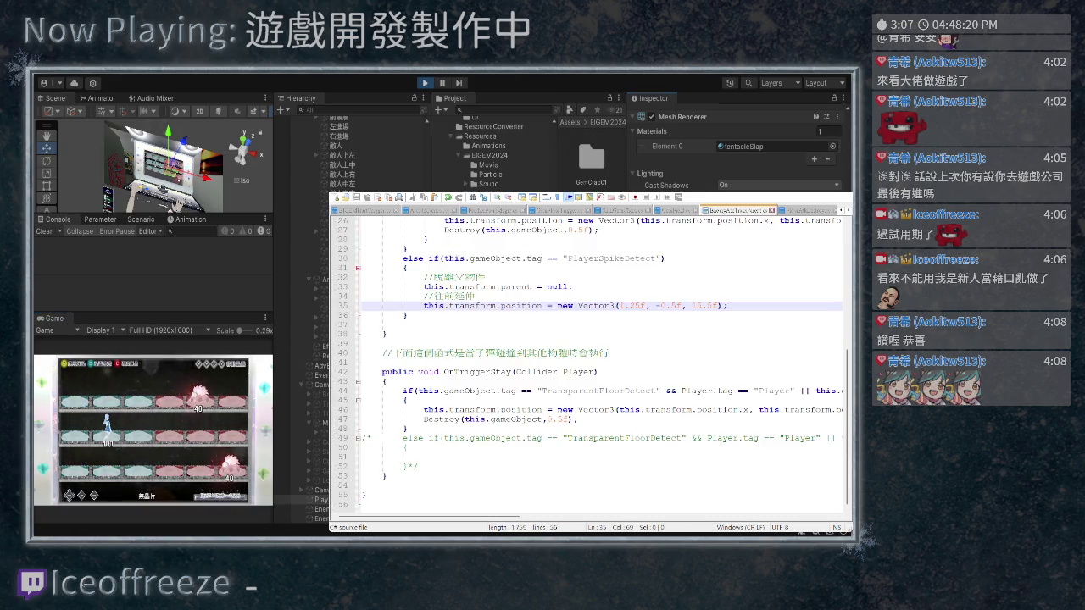
{"action": "scroll", "coordinate": [589, 364], "scroll_direction": "up", "scroll_amount": 3}
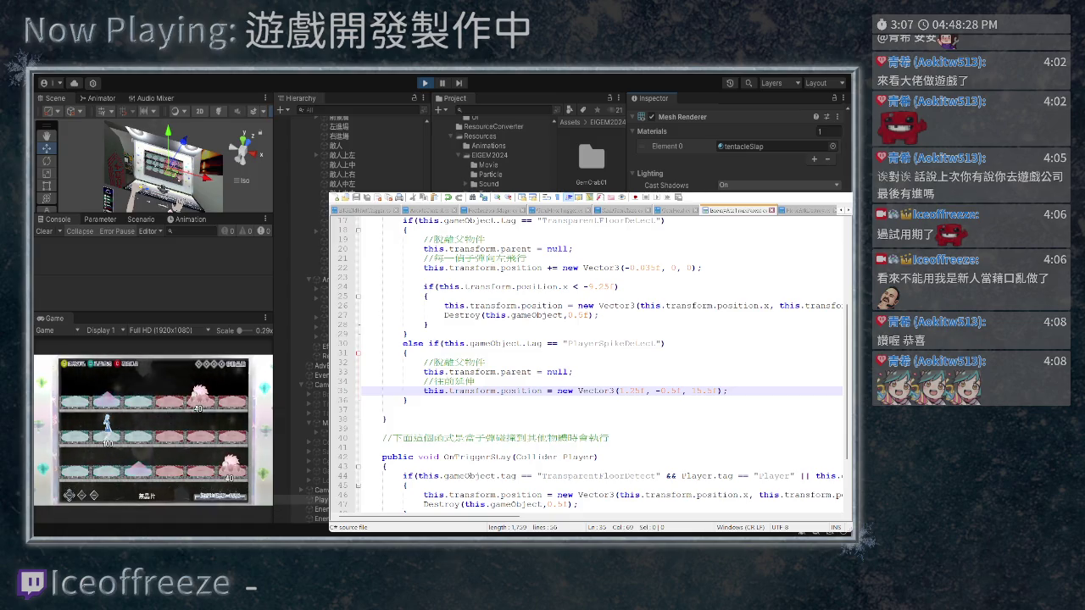
Add and remove a minus on the 1.25f X value, then select the position code on lines 26 and 35
{"action": "left_click", "coordinate": [617, 391]}
{"action": "type", "text": "-="}
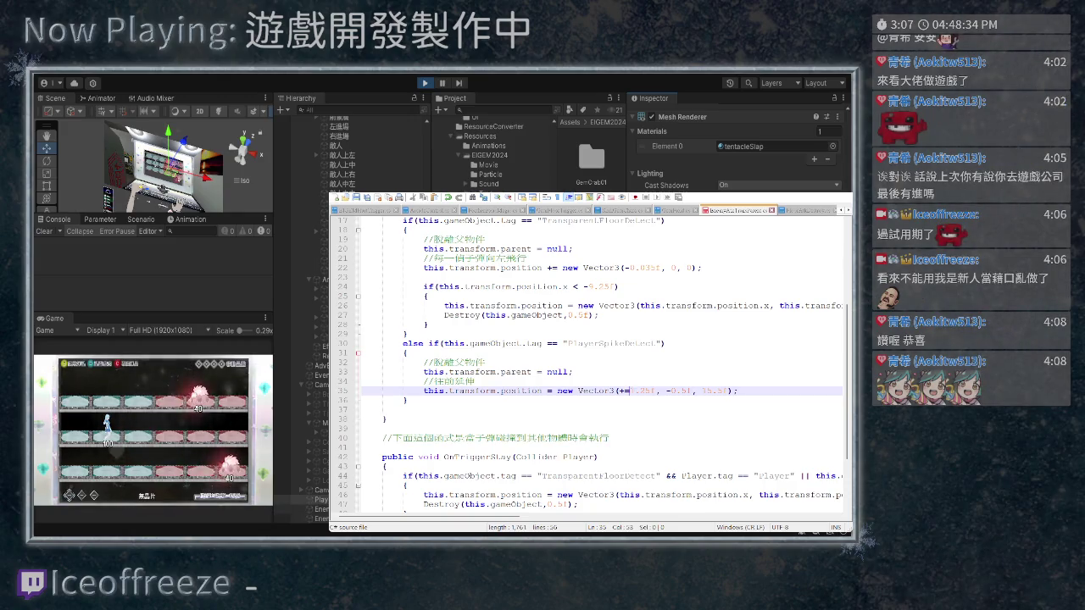
{"action": "key", "text": "BackSpace"}
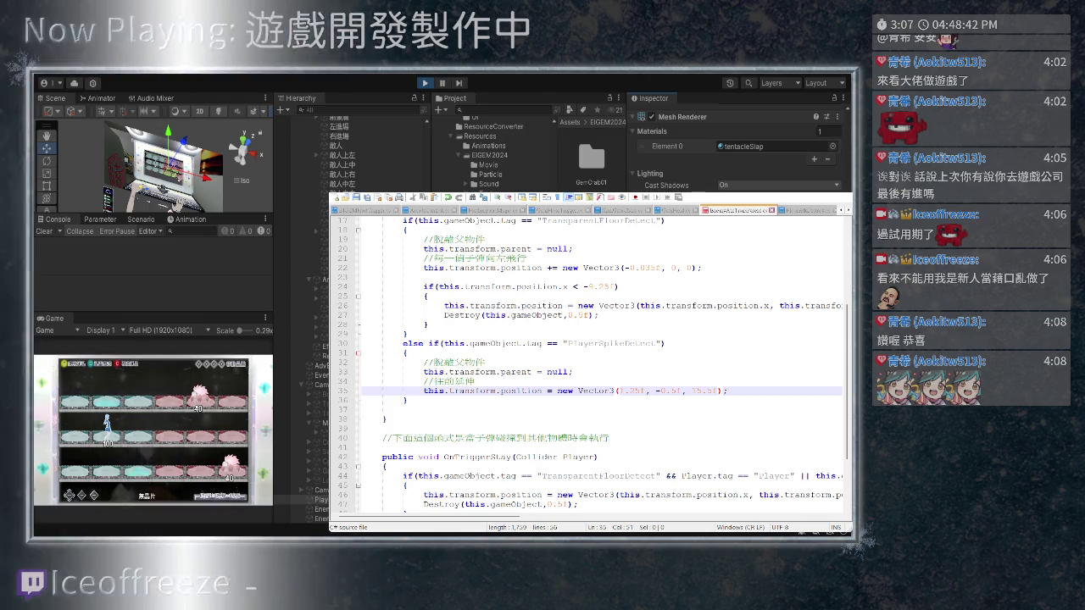
{"action": "left_click_drag", "start_coordinate": [640, 305], "coordinate": [769, 305]}
{"action": "left_click_drag", "start_coordinate": [618, 390], "coordinate": [644, 391]}
{"action": "triple_click", "coordinate": [631, 391]}
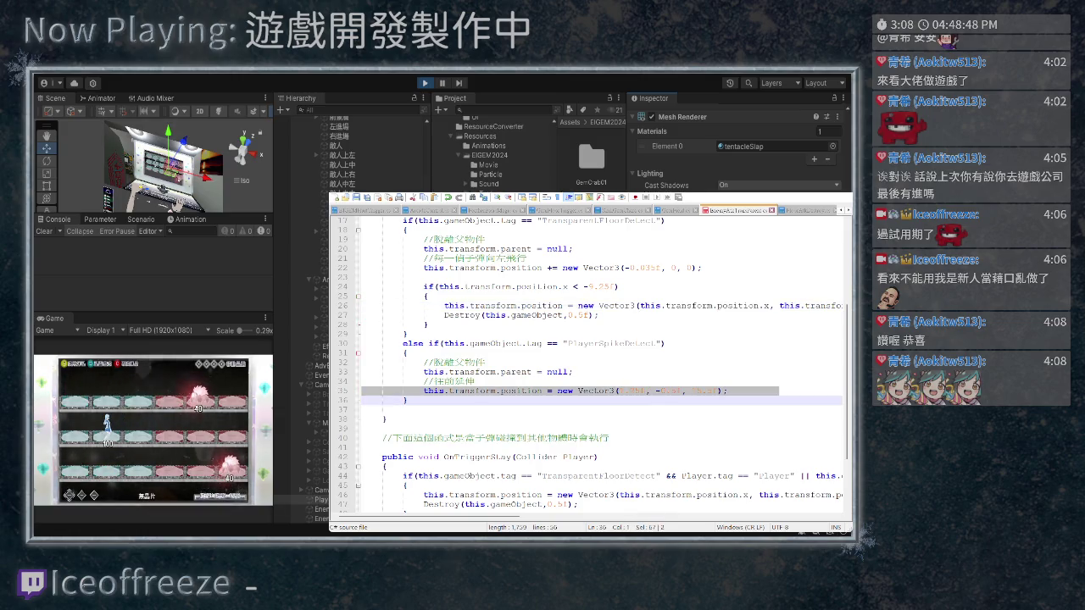
Prefix each Vector3 argument on line 35 with this.transform.position plus the offset
{"action": "left_click", "coordinate": [618, 391]}
{"action": "type", "text": "this.transform.position.x"}
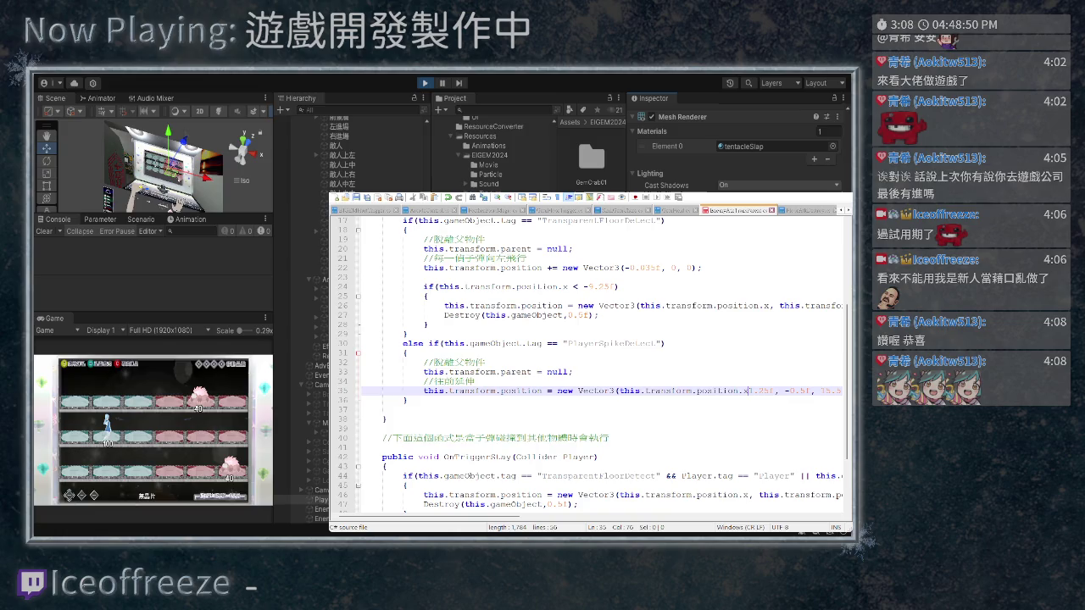
{"action": "type", "text": "+"}
{"action": "key", "text": "Left"}
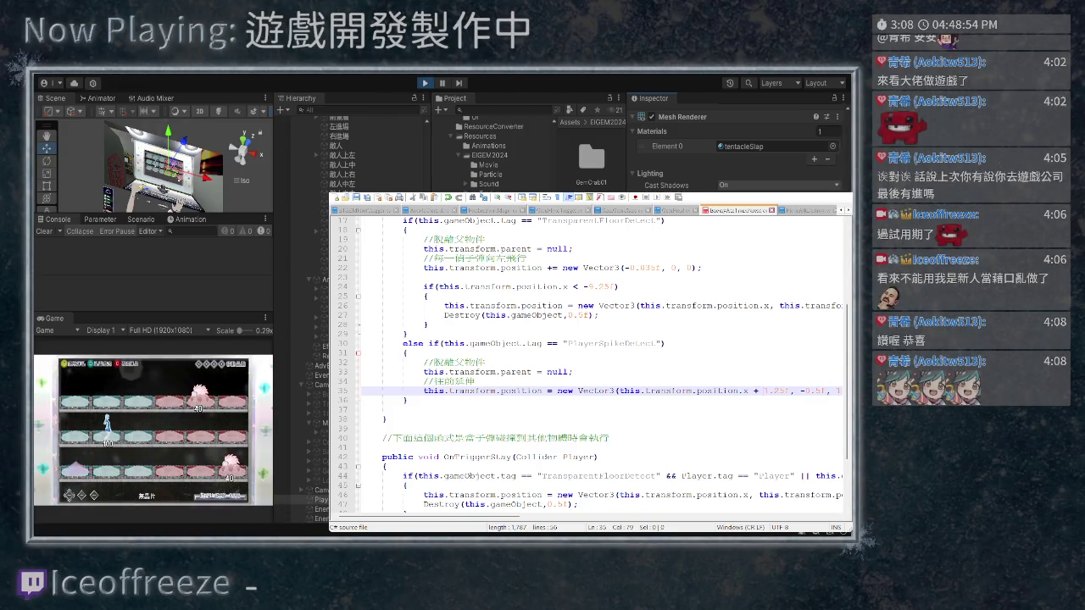
{"action": "key", "text": "Right"}
{"action": "key", "text": "Right"}
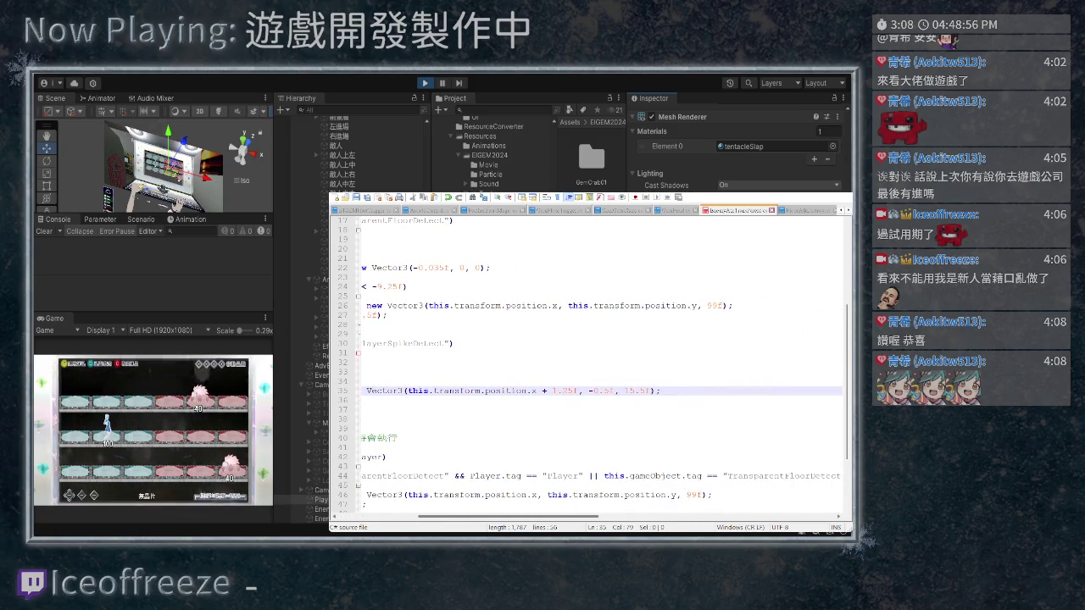
{"action": "type", "text": "this.transform.position.x"}
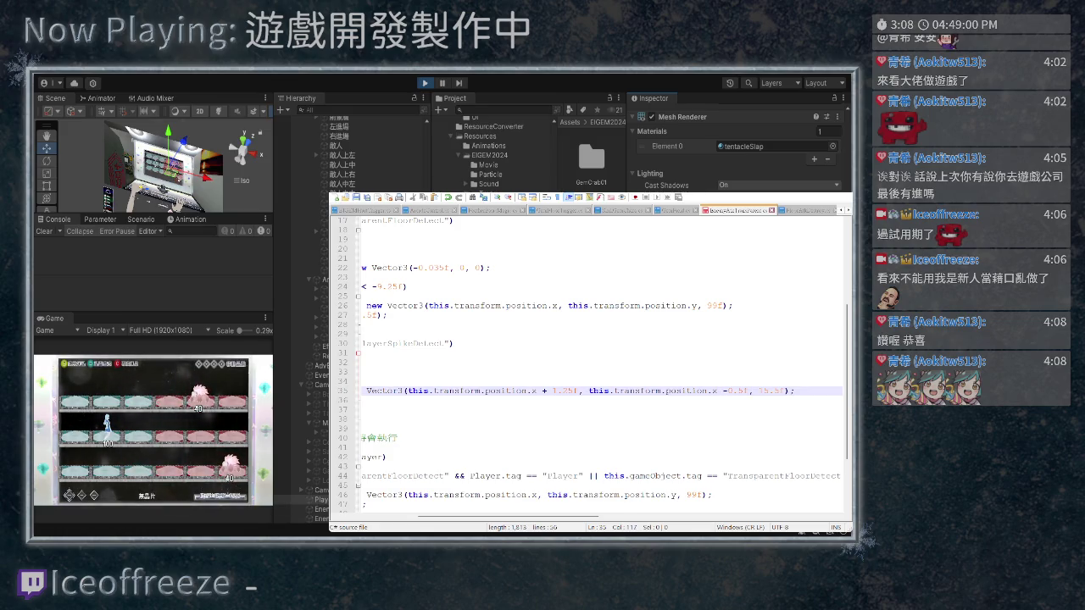
{"action": "key", "text": "Right"}
{"action": "type", "text": "this.transform.position.x"}
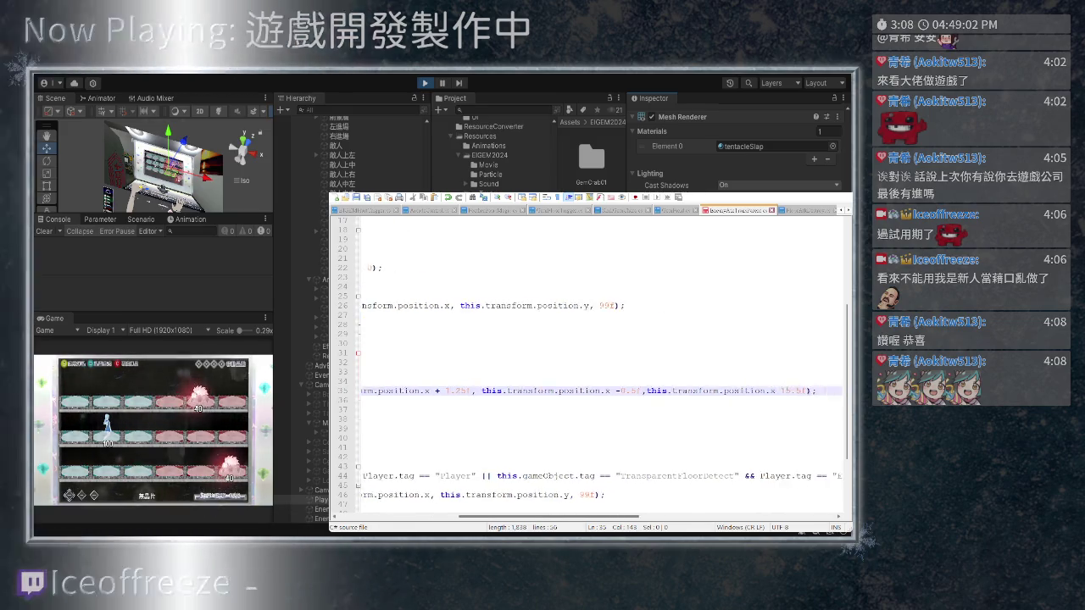
{"action": "scroll", "coordinate": [589, 364], "scroll_direction": "right", "scroll_amount": 2}
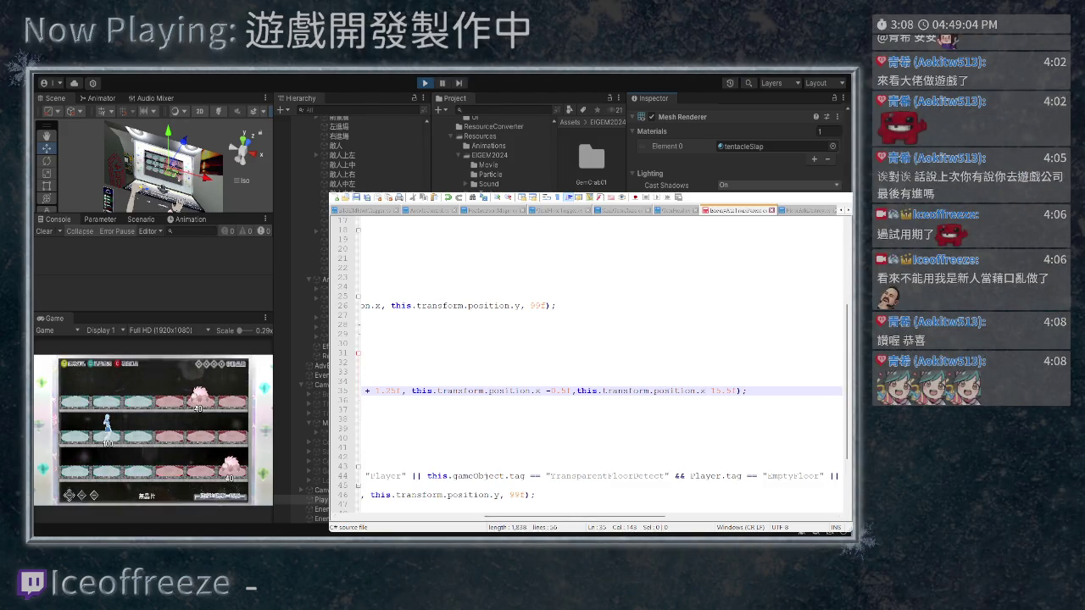
{"action": "scroll", "coordinate": [589, 365], "scroll_direction": "left", "scroll_amount": 5}
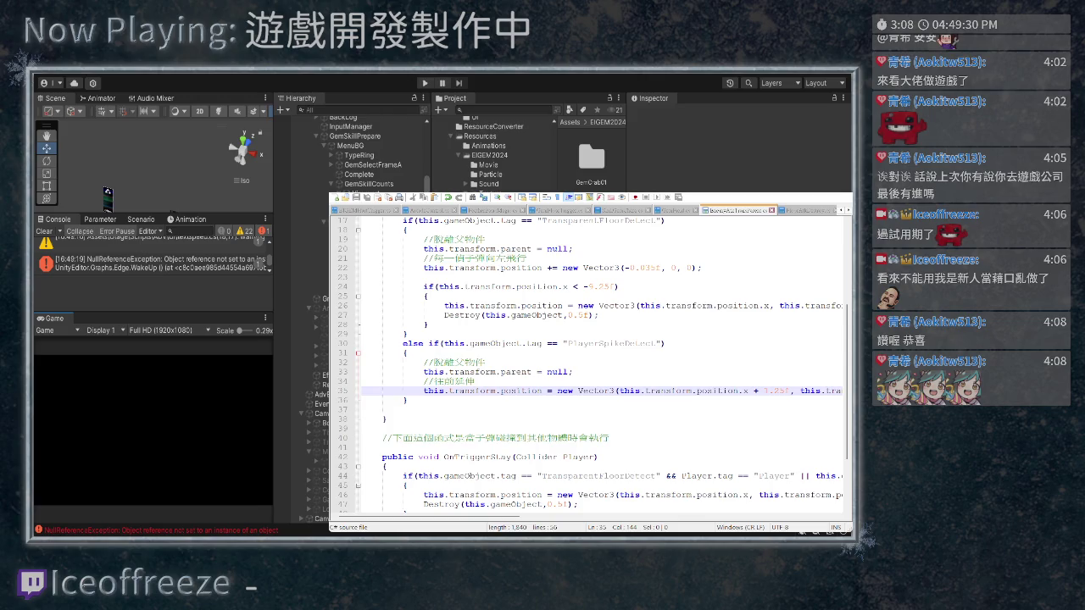
Undo the relative-position edits so line 35 uses fixed Vector3(1.25f, -0.5f, 15.5f) again
{"action": "scroll", "coordinate": [590, 363], "scroll_direction": "up", "scroll_amount": 1}
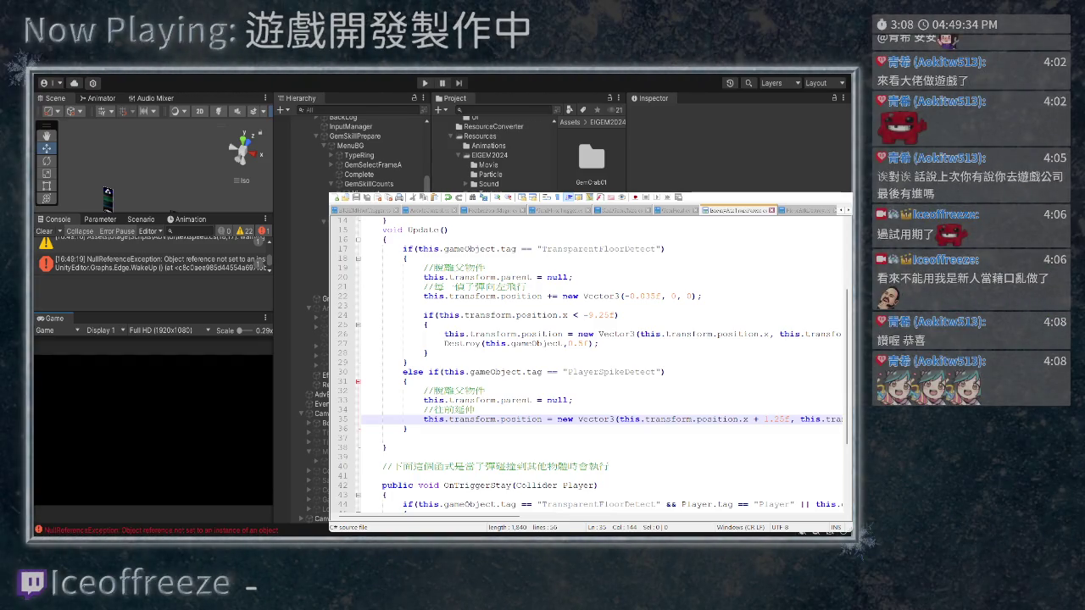
{"action": "left_click_drag", "start_coordinate": [364, 354], "coordinate": [363, 315]}
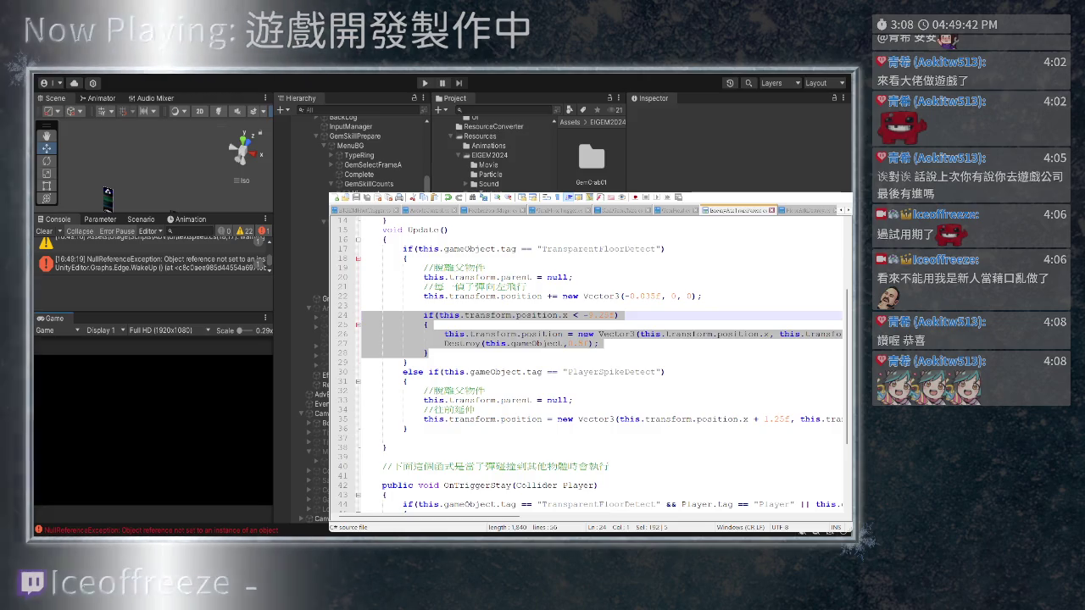
{"action": "key", "text": "ctrl+z"}
{"action": "key", "text": "ctrl+z"}
{"action": "key", "text": "ctrl+z"}
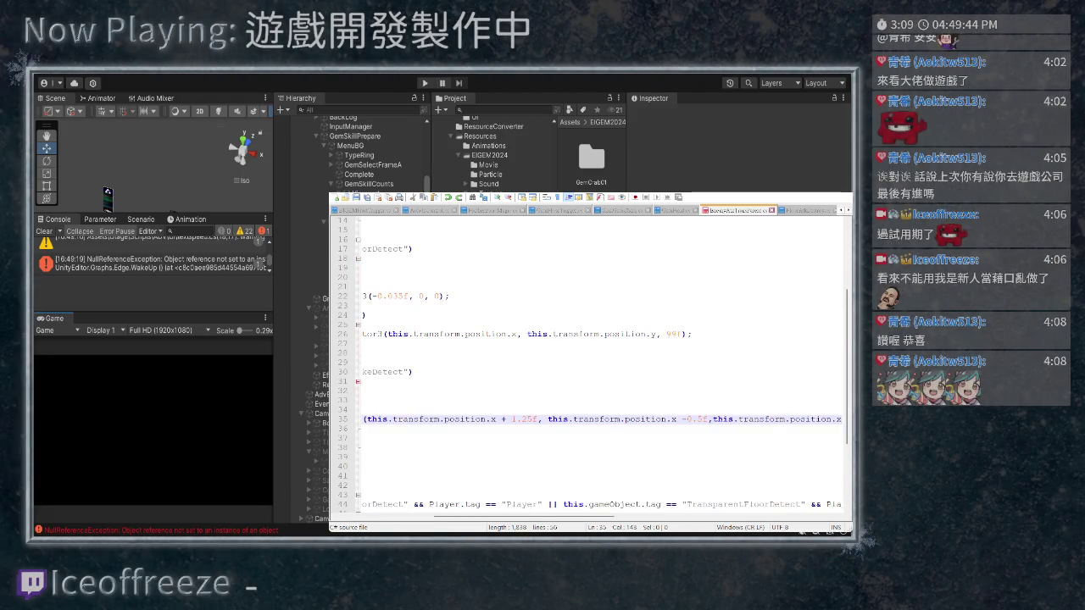
{"action": "key", "text": "ctrl+z"}
{"action": "key", "text": "ctrl+z"}
{"action": "key", "text": "ctrl+z"}
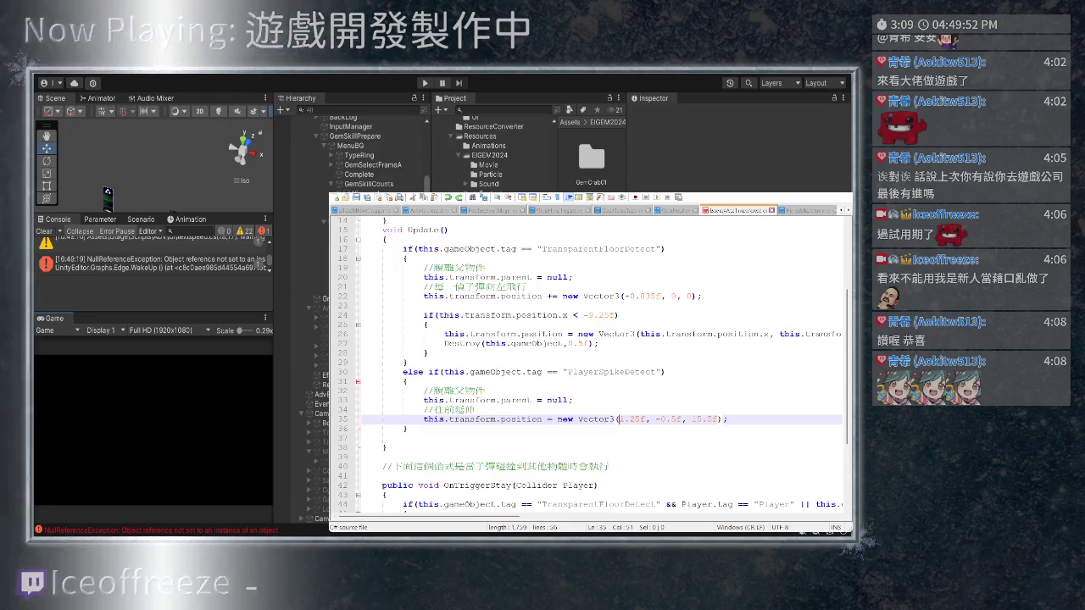
{"action": "mouse_move", "coordinate": [618, 419]}
{"action": "left_mouse_down"}
{"action": "mouse_move", "coordinate": [720, 419]}
{"action": "mouse_move", "coordinate": [618, 418]}
{"action": "left_mouse_up"}
{"action": "key", "text": "ctrl+c"}
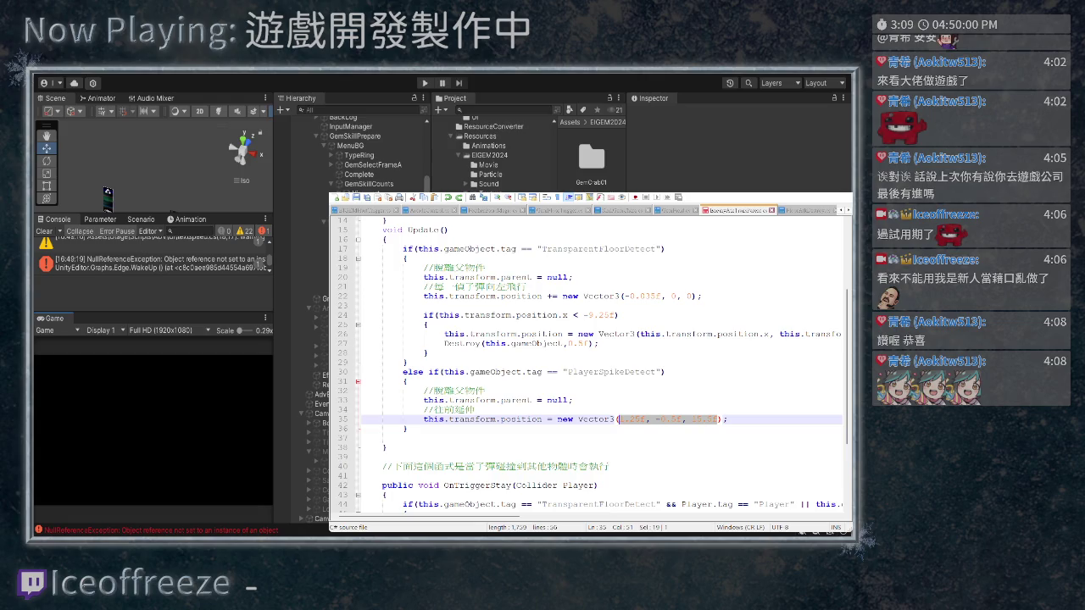
In the second script, replace 0, 0, 0 on line 114 with 1.25f, -0.5f, 15.5f
{"action": "key", "text": "ctrl+Tab"}
{"action": "key", "text": "Down"}
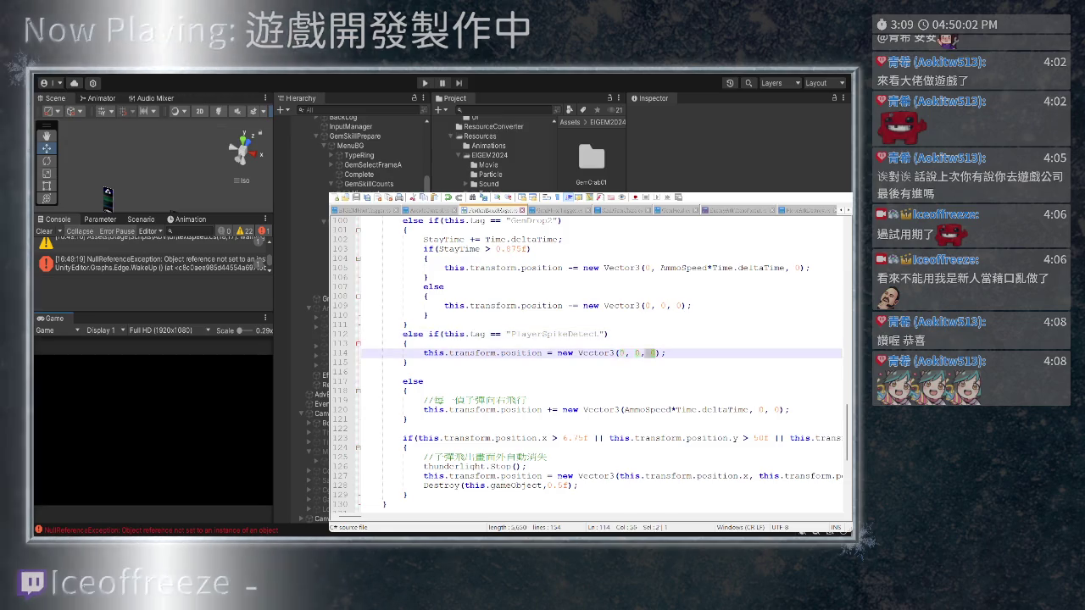
{"action": "key", "text": "shift+Down"}
{"action": "type", "text": "(7.25f, -0.5f, 15.5f);"}
{"action": "key", "text": "ctrl+z"}
{"action": "key", "text": "shift+Left"}
{"action": "key", "text": "shift+Left"}
{"action": "key", "text": "shift+Left"}
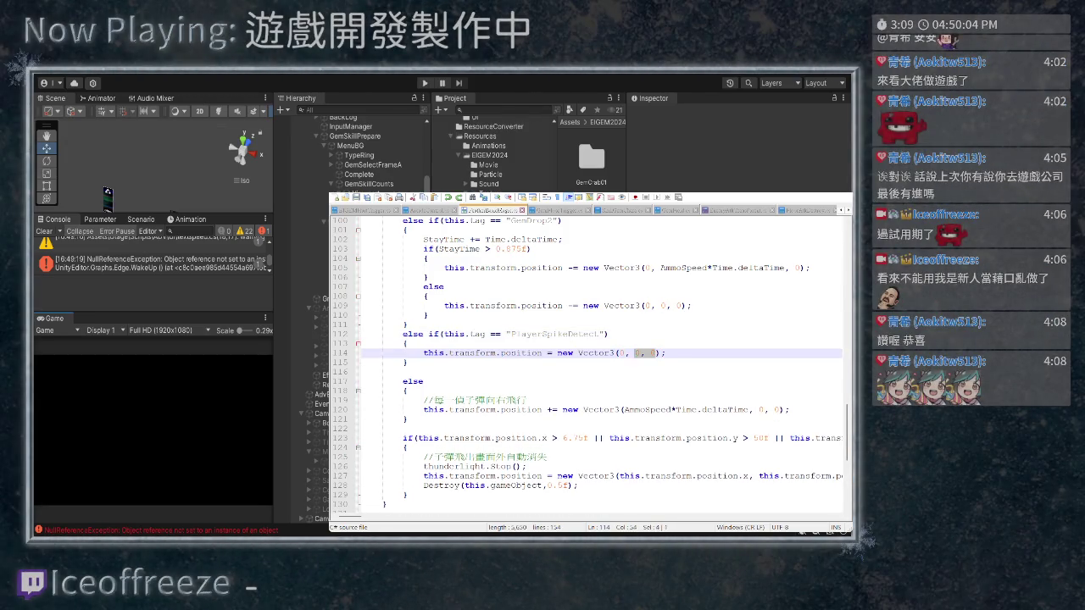
{"action": "key", "text": "ctrl+v"}
{"action": "key", "text": "Down"}
{"action": "key", "text": "Down"}
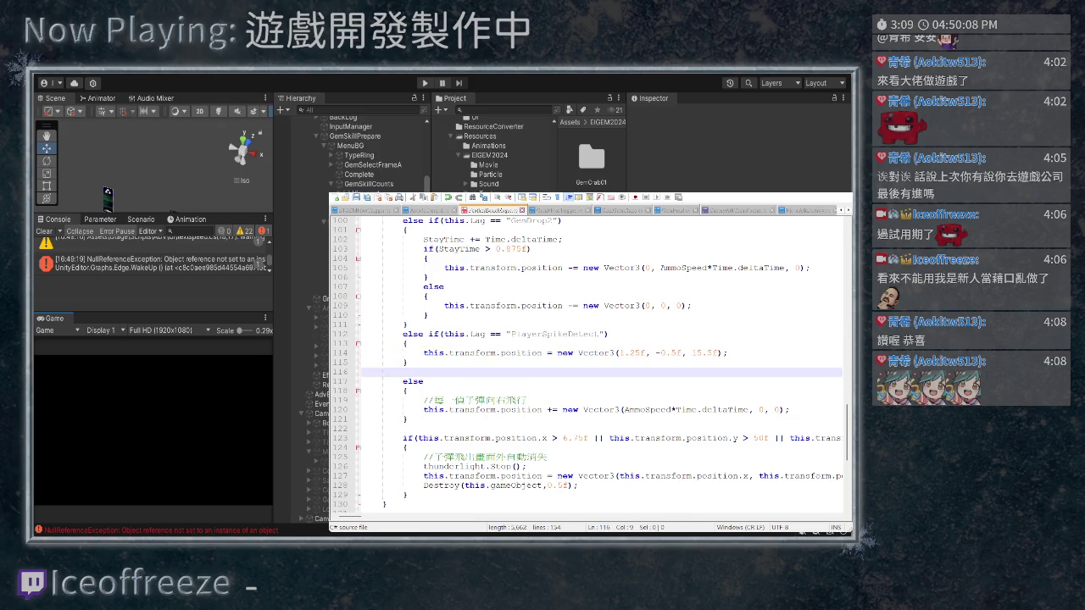
In the Update script, briefly comment out line 35, undo it, and select lines 24–28
{"action": "key", "text": "ctrl+Tab"}
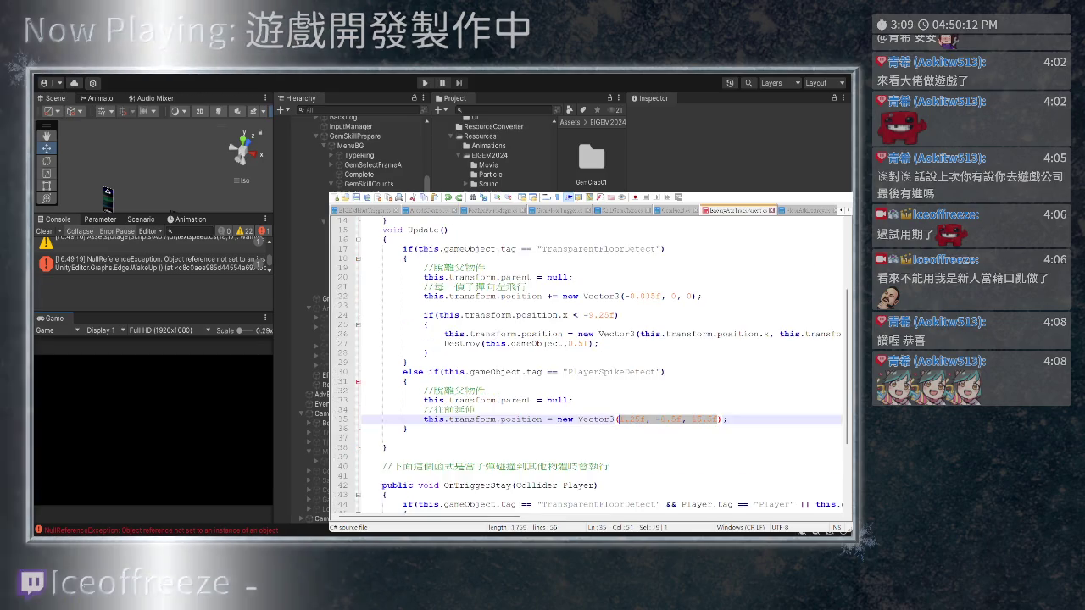
{"action": "left_click", "coordinate": [403, 418]}
{"action": "type", "text": "//"}
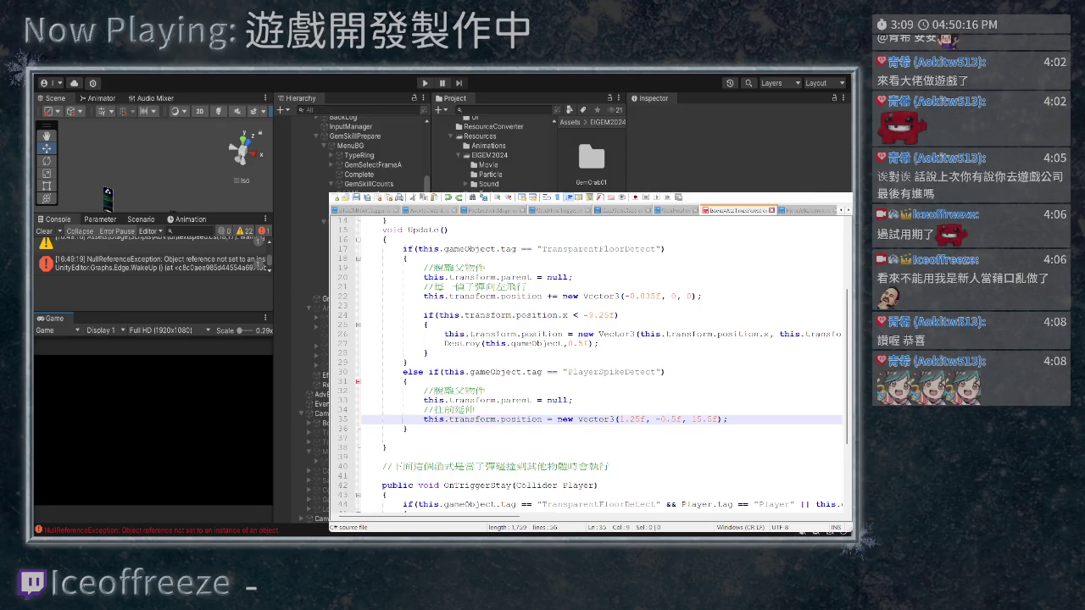
{"action": "key", "text": "ctrl+z"}
{"action": "left_click_drag", "start_coordinate": [428, 352], "coordinate": [361, 315]}
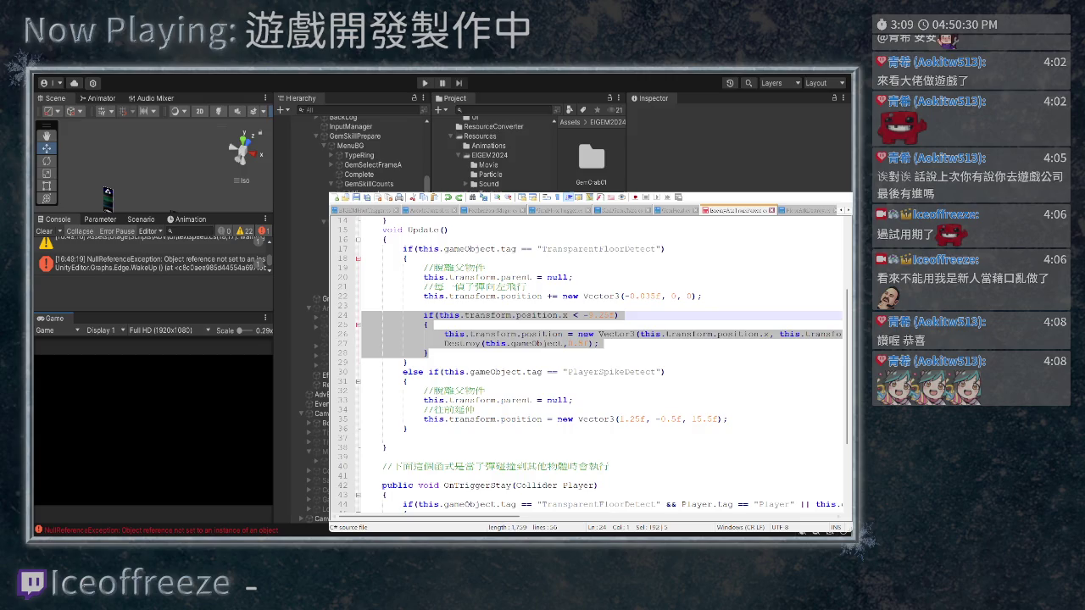
Copy movement lines 21–22 over lines 34–35 so the spike moves by Vector3(-0.035f, 0, 0)
{"action": "scroll", "coordinate": [606, 368], "scroll_direction": "right", "scroll_amount": 3}
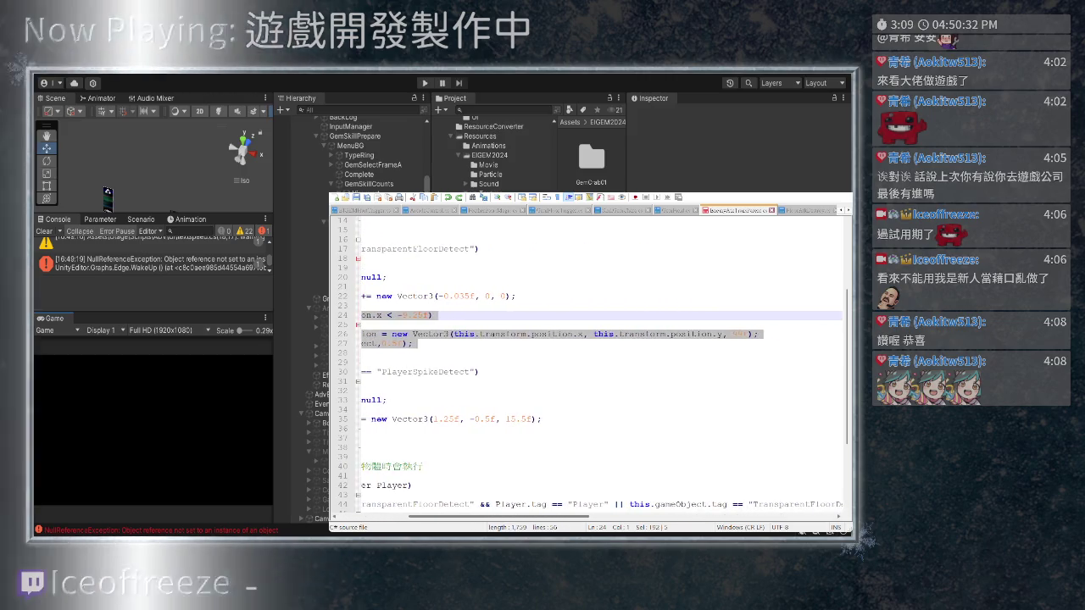
{"action": "scroll", "coordinate": [593, 364], "scroll_direction": "left", "scroll_amount": 3}
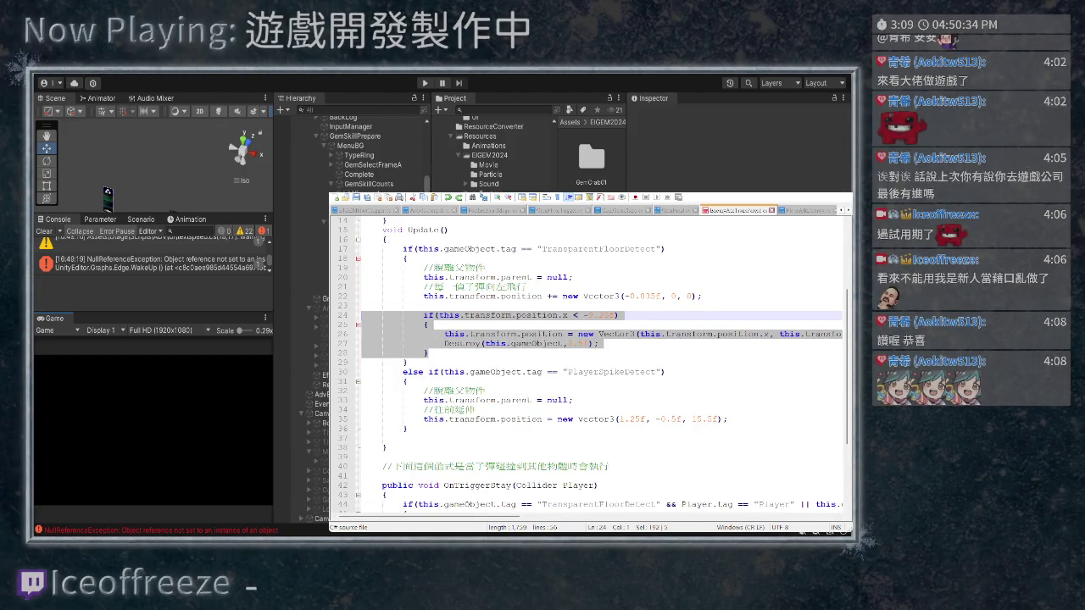
{"action": "left_click", "coordinate": [434, 297]}
{"action": "key", "text": "End"}
{"action": "key", "text": "shift+Up"}
{"action": "key", "text": "shift+Home"}
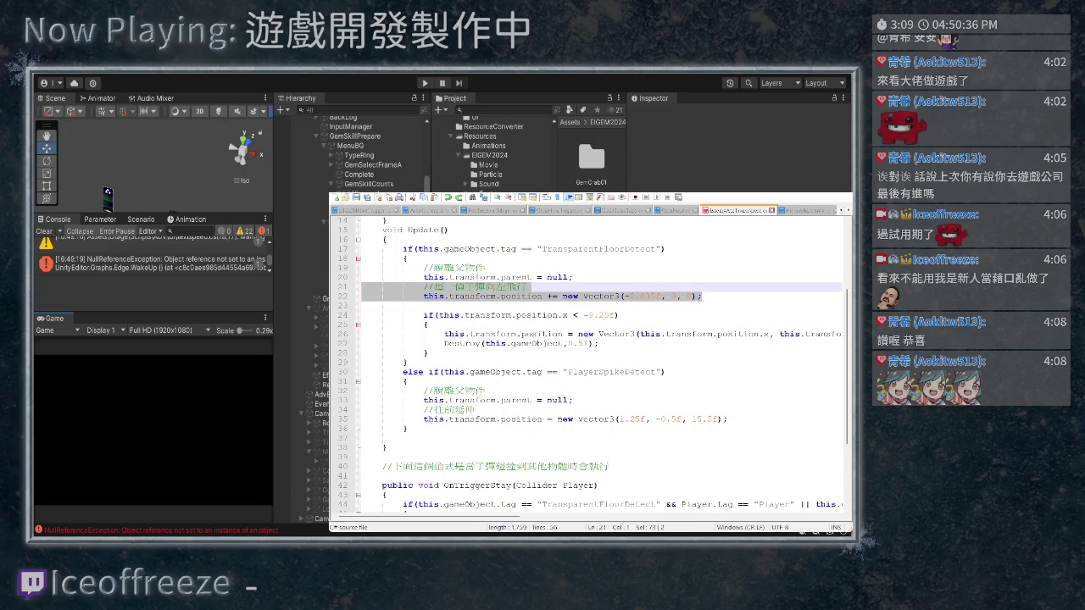
{"action": "key", "text": "ctrl+c"}
{"action": "left_click_drag", "start_coordinate": [424, 410], "coordinate": [729, 419]}
{"action": "key", "text": "ctrl+v"}
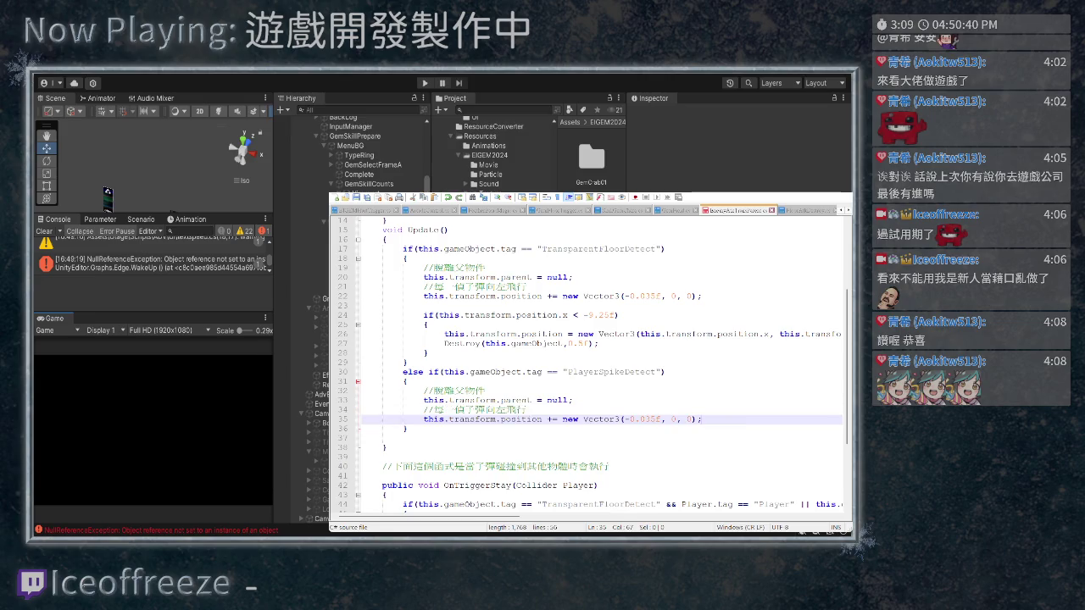
{"action": "left_click", "coordinate": [526, 409]}
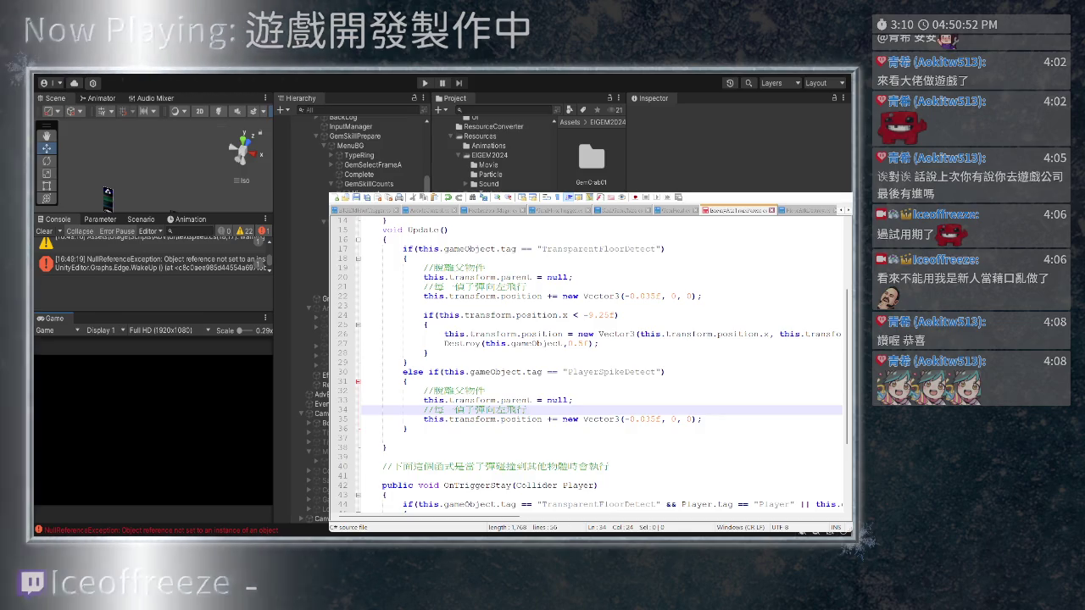
{"action": "key", "text": "ctrl+Tab"}
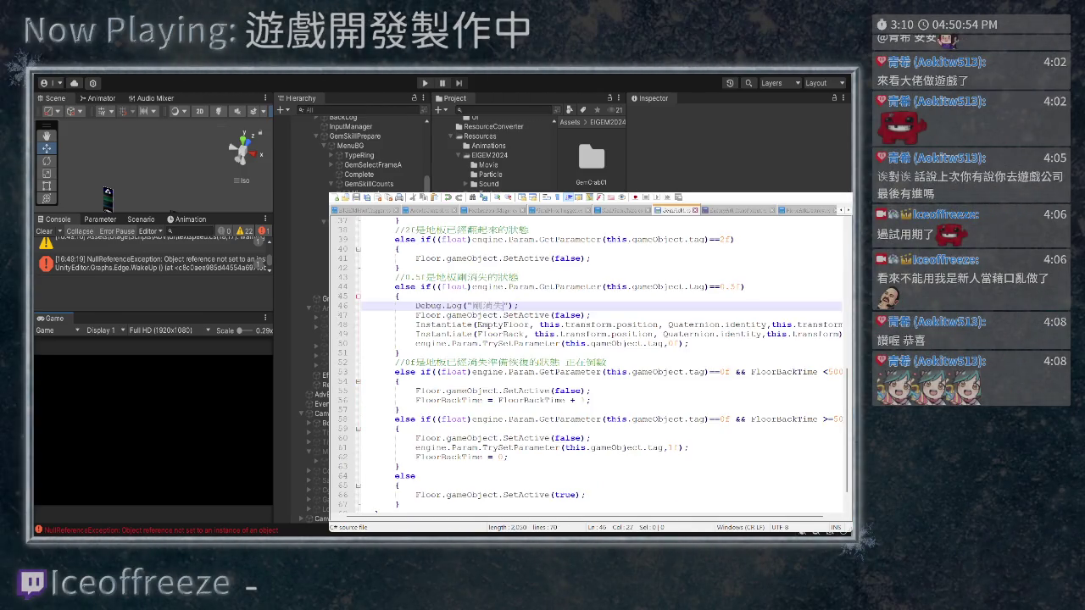
Scroll through the floor script, then return to the script with the spike position line
{"action": "scroll", "coordinate": [589, 364], "scroll_direction": "right", "scroll_amount": 2}
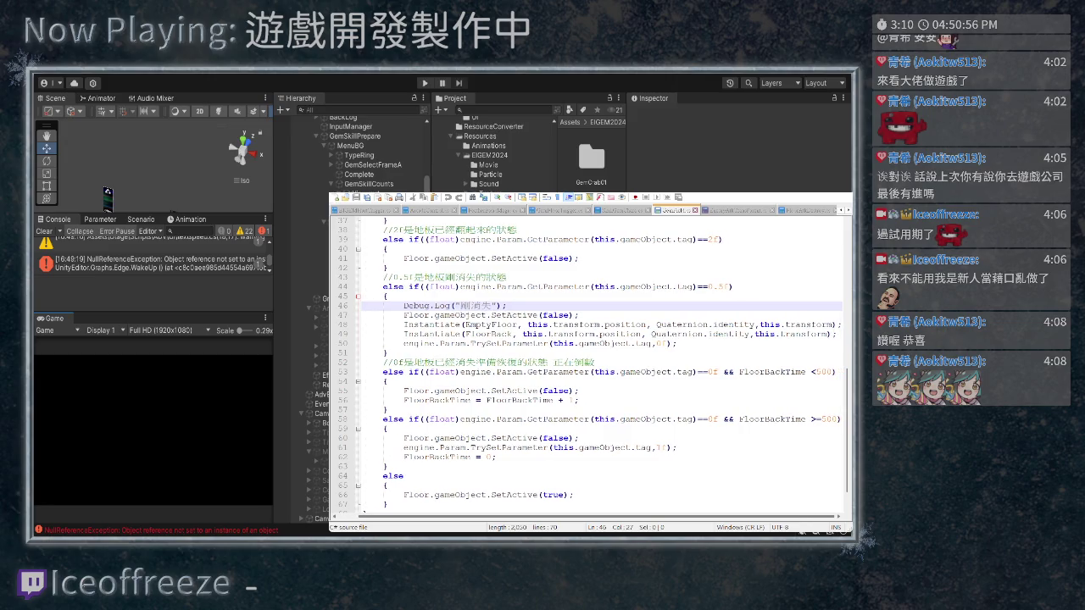
{"action": "scroll", "coordinate": [589, 364], "scroll_direction": "left", "scroll_amount": 2}
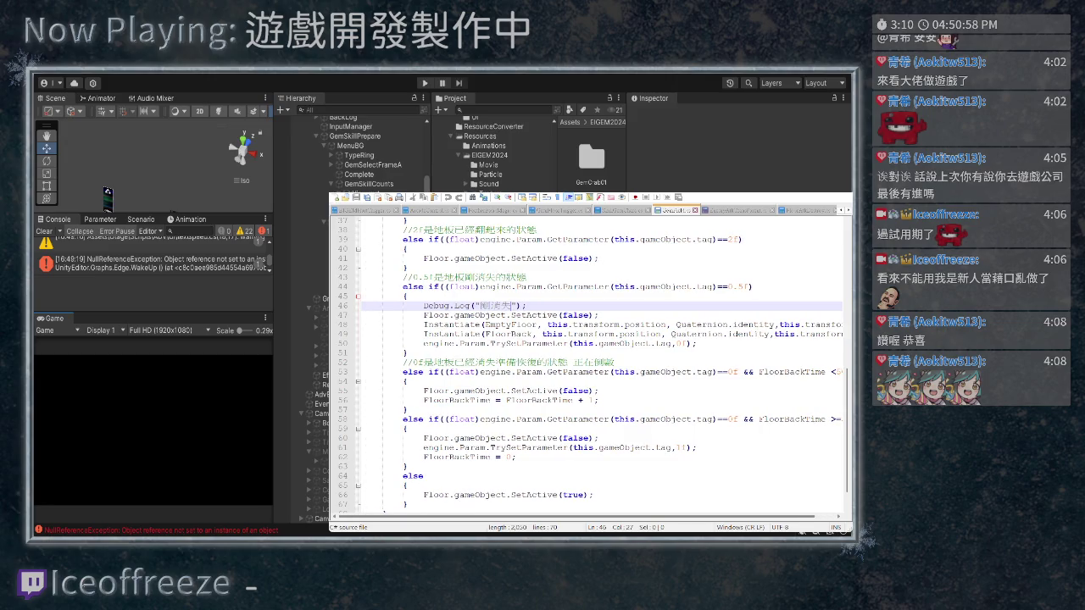
{"action": "scroll", "coordinate": [589, 364], "scroll_direction": "up", "scroll_amount": 3}
{"action": "scroll", "coordinate": [589, 364], "scroll_direction": "up", "scroll_amount": 2}
{"action": "scroll", "coordinate": [589, 365], "scroll_direction": "down", "scroll_amount": 4}
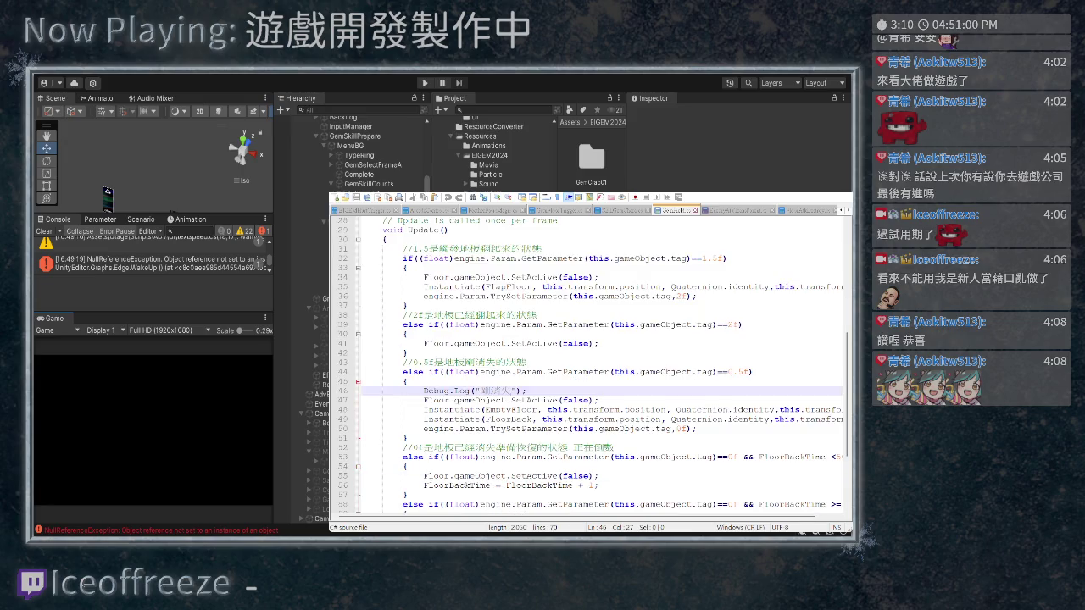
{"action": "scroll", "coordinate": [588, 364], "scroll_direction": "up", "scroll_amount": 6}
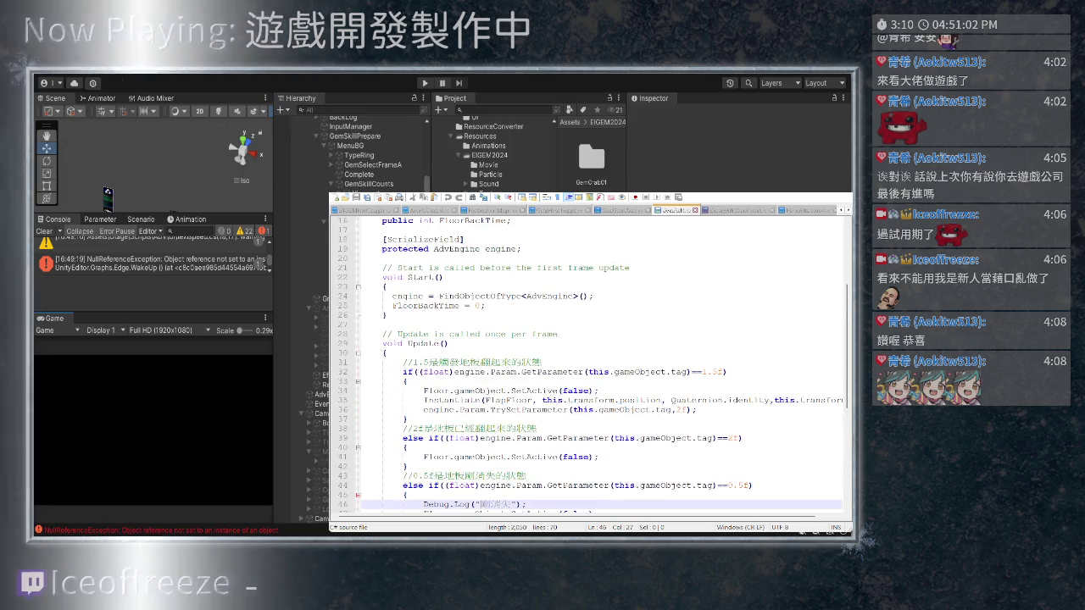
{"action": "scroll", "coordinate": [589, 365], "scroll_direction": "down", "scroll_amount": 2}
{"action": "scroll", "coordinate": [589, 365], "scroll_direction": "down", "scroll_amount": 2}
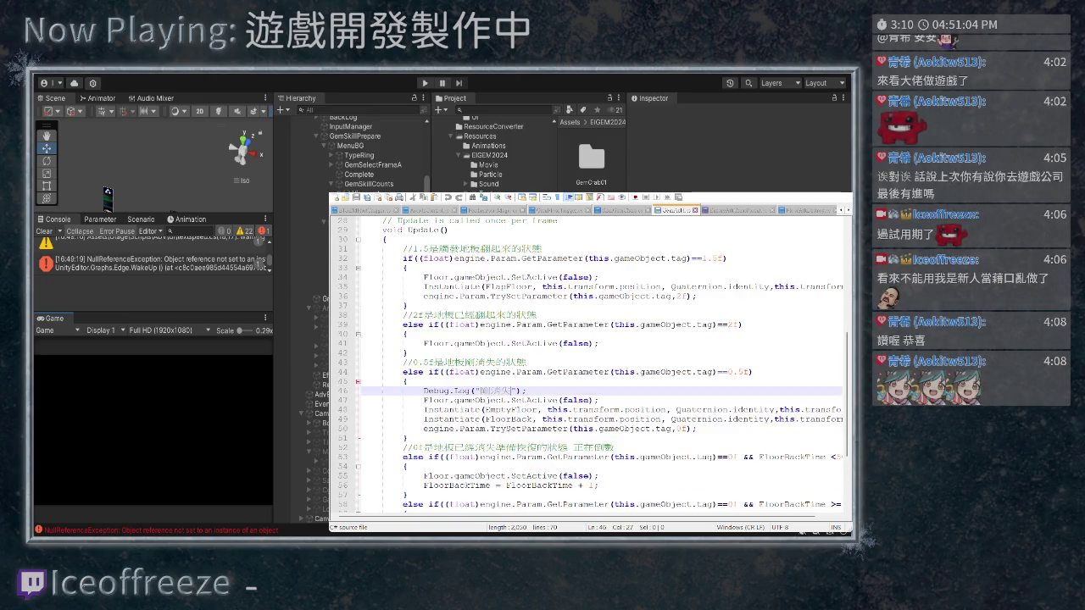
{"action": "left_click", "coordinate": [491, 209]}
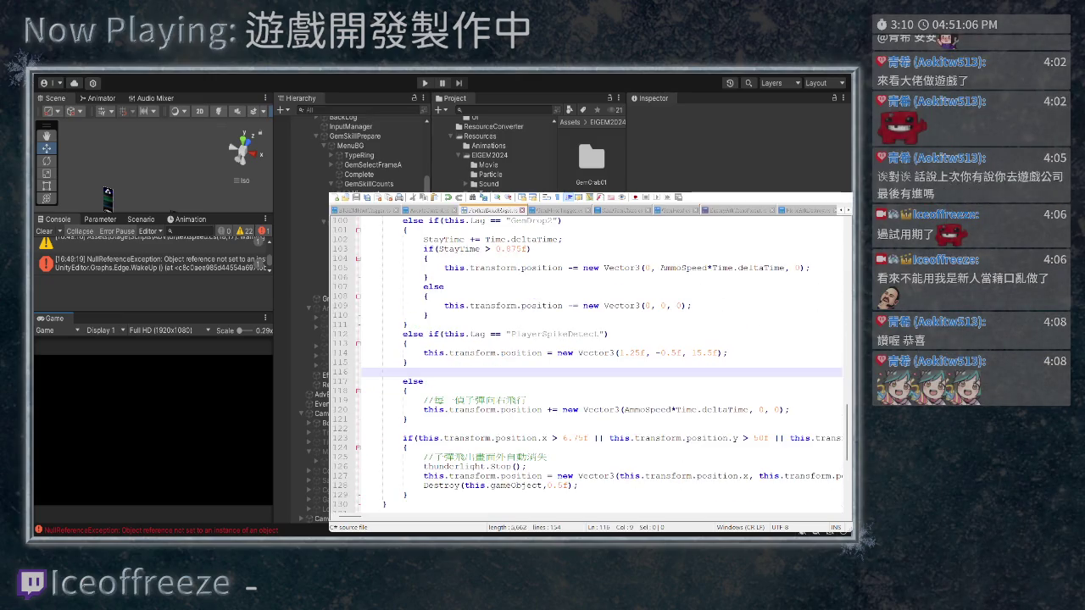
Change the X value on line 114 to 0, giving Vector3(0, -0.5f, 15.5f)
{"action": "left_click_drag", "start_coordinate": [619, 352], "coordinate": [644, 352]}
{"action": "type", "text": "0"}
{"action": "left_click", "coordinate": [628, 353]}
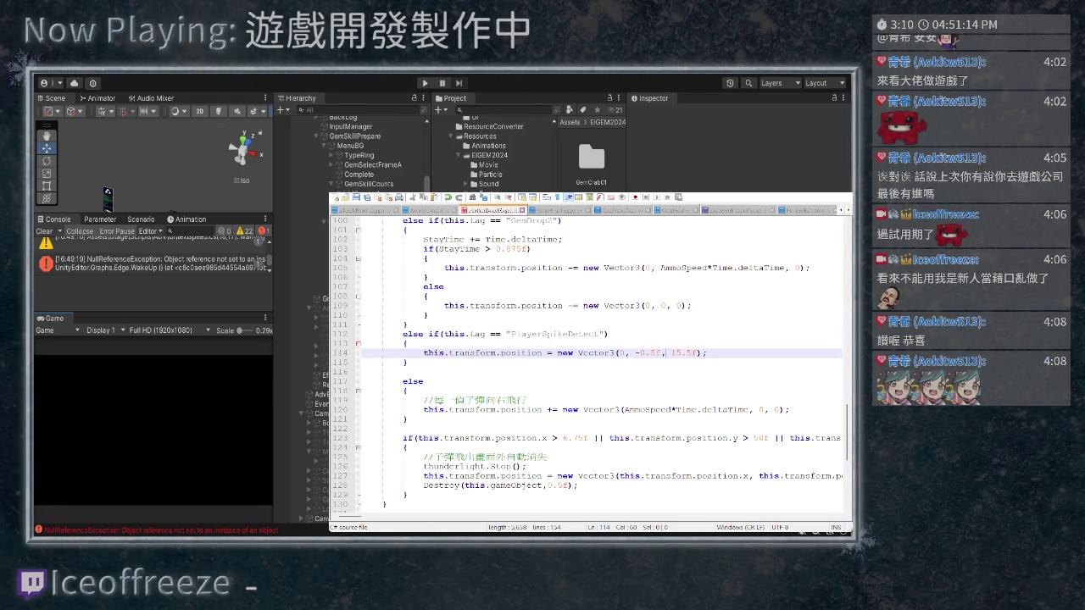
{"action": "key", "text": "ctrl+Tab"}
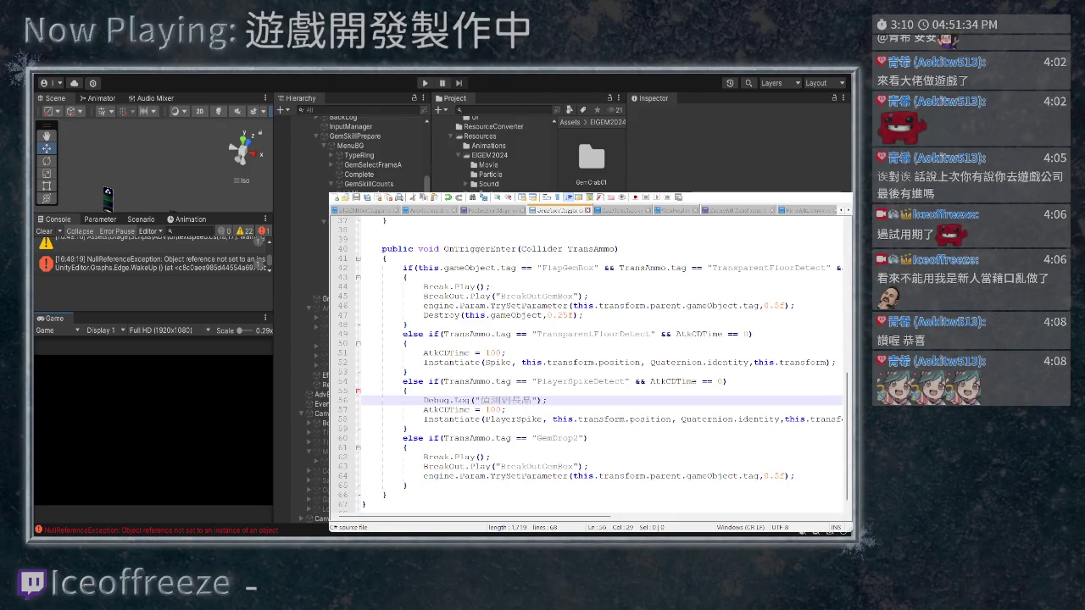
{"action": "key", "text": "ctrl+Tab"}
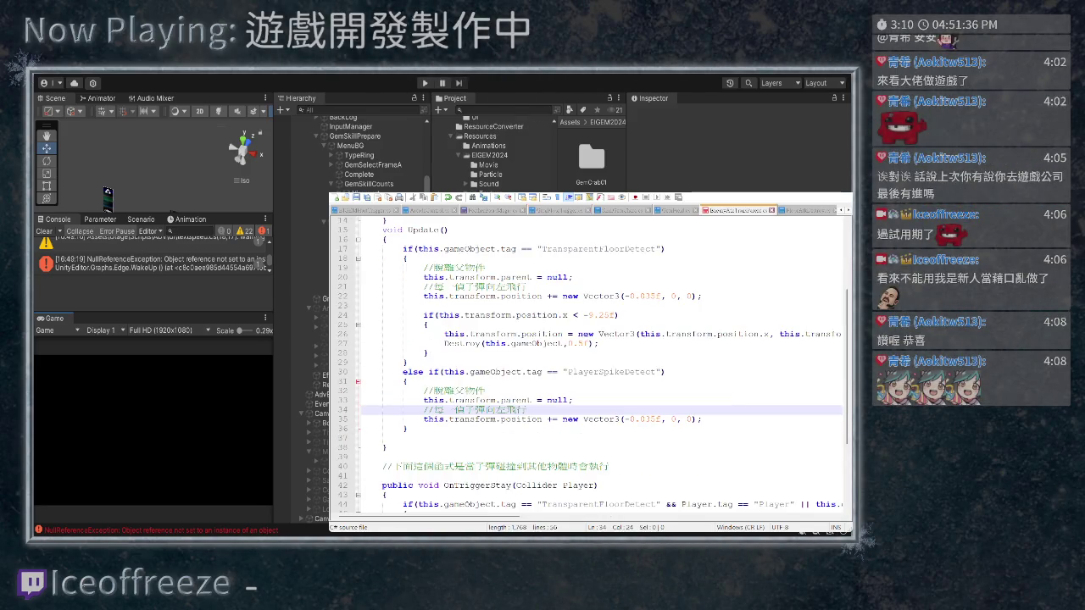
Highlight every use of AtkCDTime in the OnTriggerEnter trigger script
{"action": "key", "text": "ctrl+Tab"}
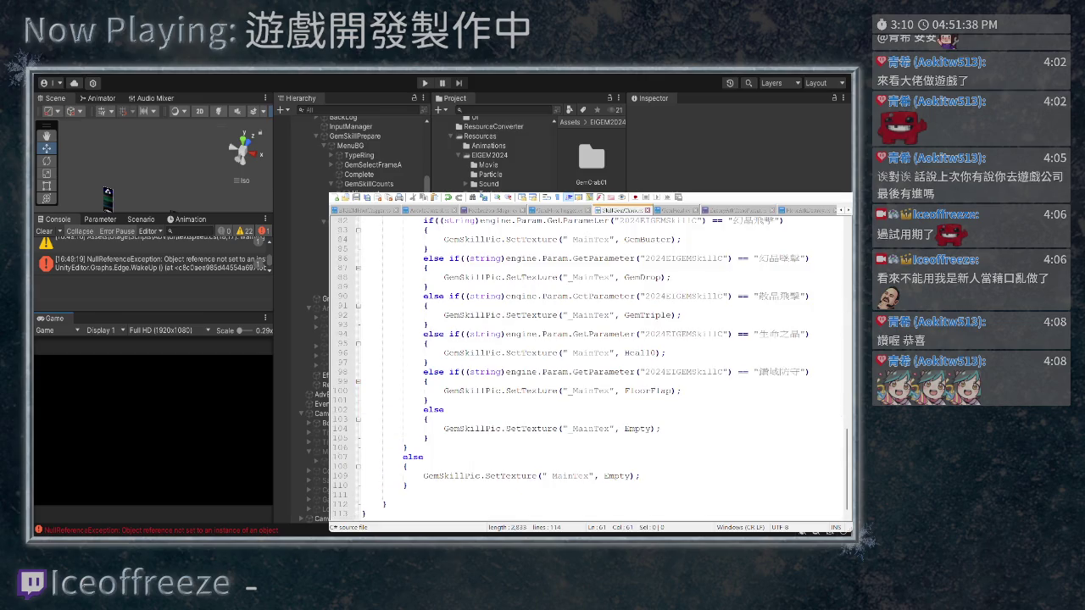
{"action": "double_click", "coordinate": [435, 353]}
{"action": "scroll", "coordinate": [434, 353], "scroll_direction": "up", "scroll_amount": 12}
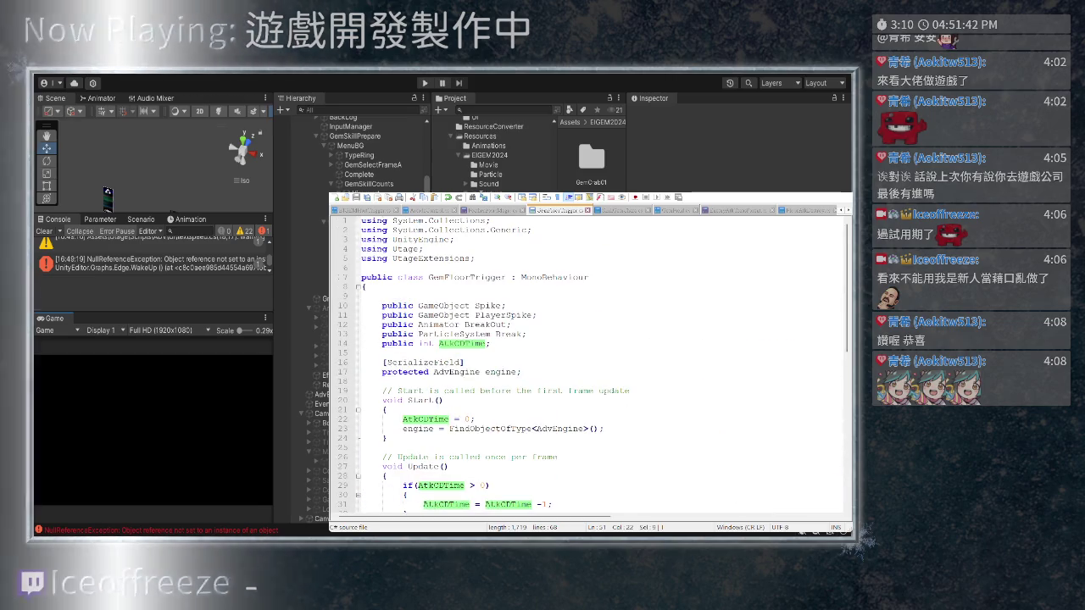
{"action": "scroll", "coordinate": [588, 364], "scroll_direction": "down", "scroll_amount": 7}
{"action": "scroll", "coordinate": [589, 365], "scroll_direction": "down", "scroll_amount": 5}
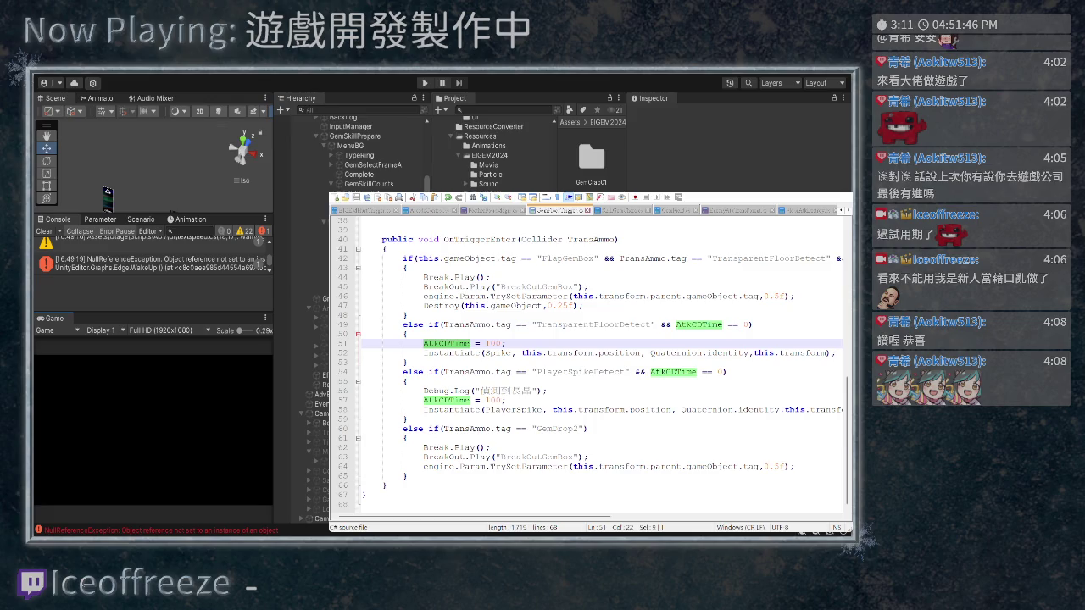
Place the caret at the end of the PlayerSpikeDetect movement comment line
{"action": "key", "text": "ctrl+Tab"}
{"action": "key", "text": "ctrl+Tab"}
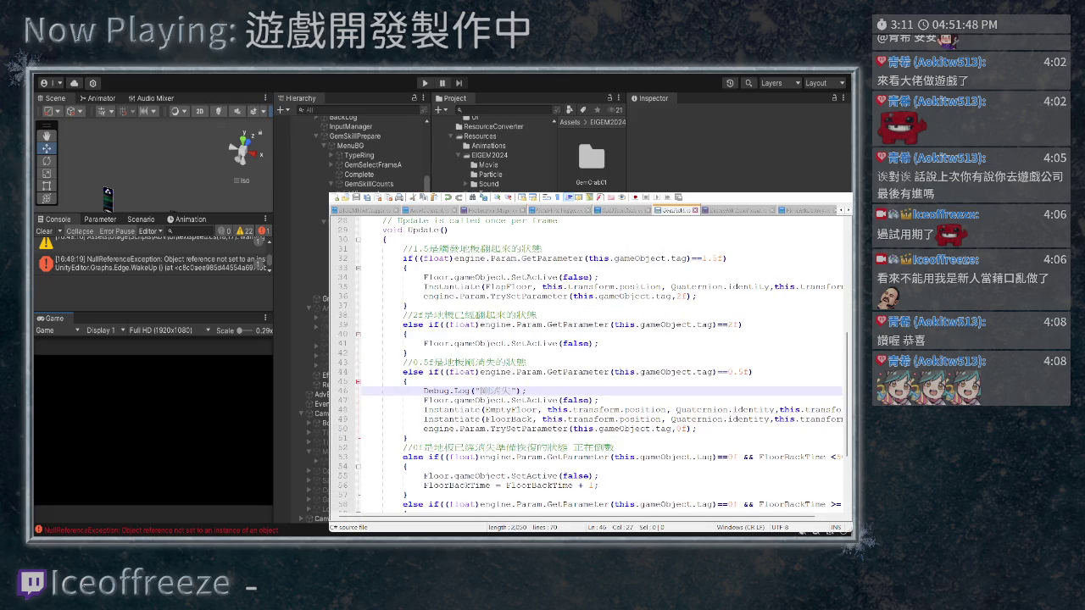
{"action": "key", "text": "ctrl+Tab"}
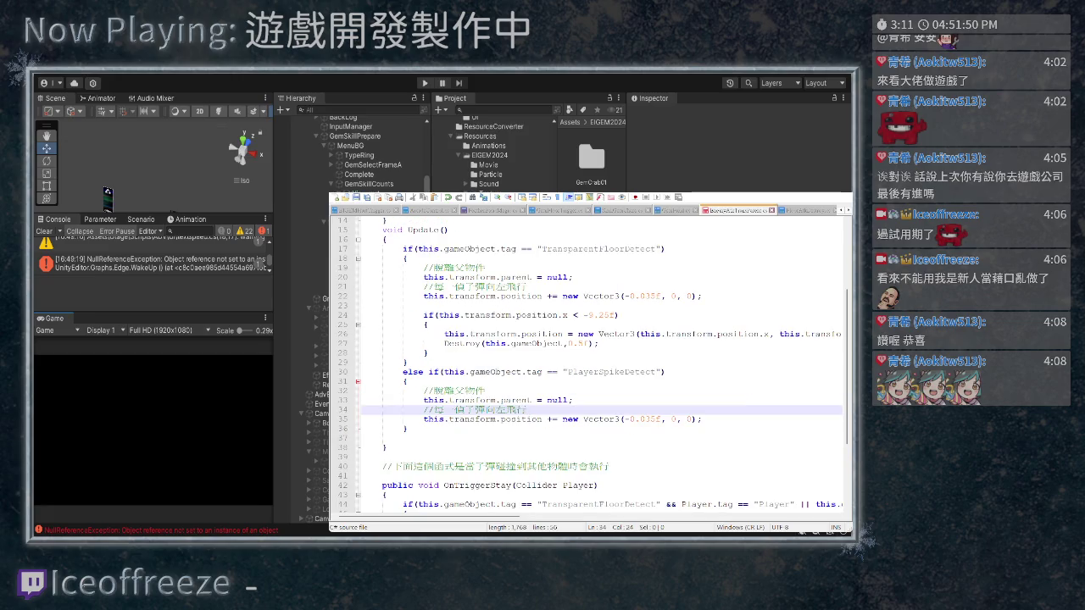
{"action": "scroll", "coordinate": [590, 363], "scroll_direction": "down", "scroll_amount": 3}
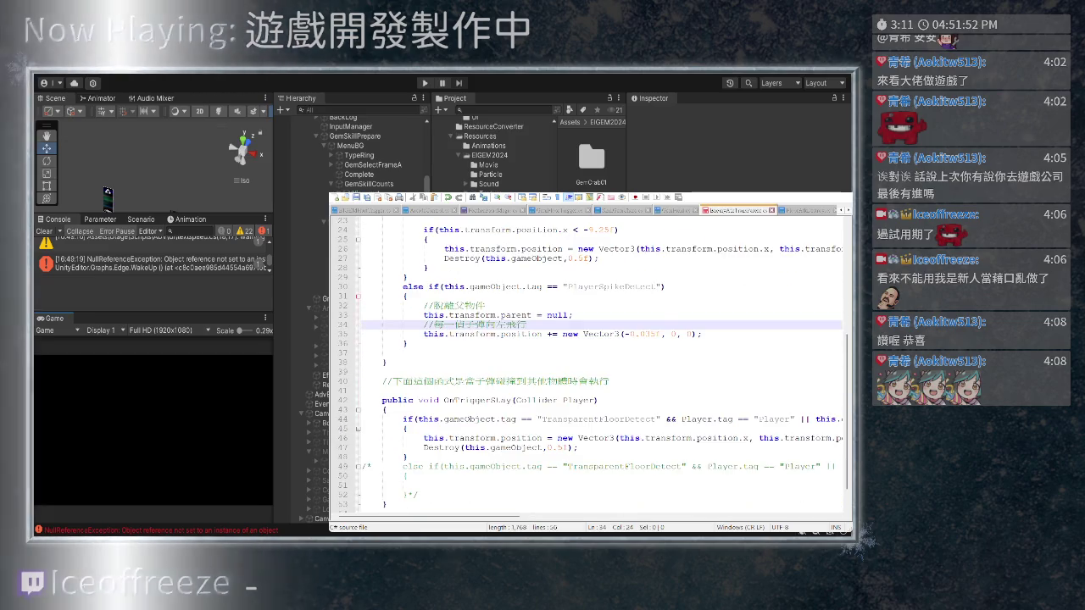
{"action": "left_click", "coordinate": [653, 334]}
{"action": "scroll", "coordinate": [590, 363], "scroll_direction": "up", "scroll_amount": 3}
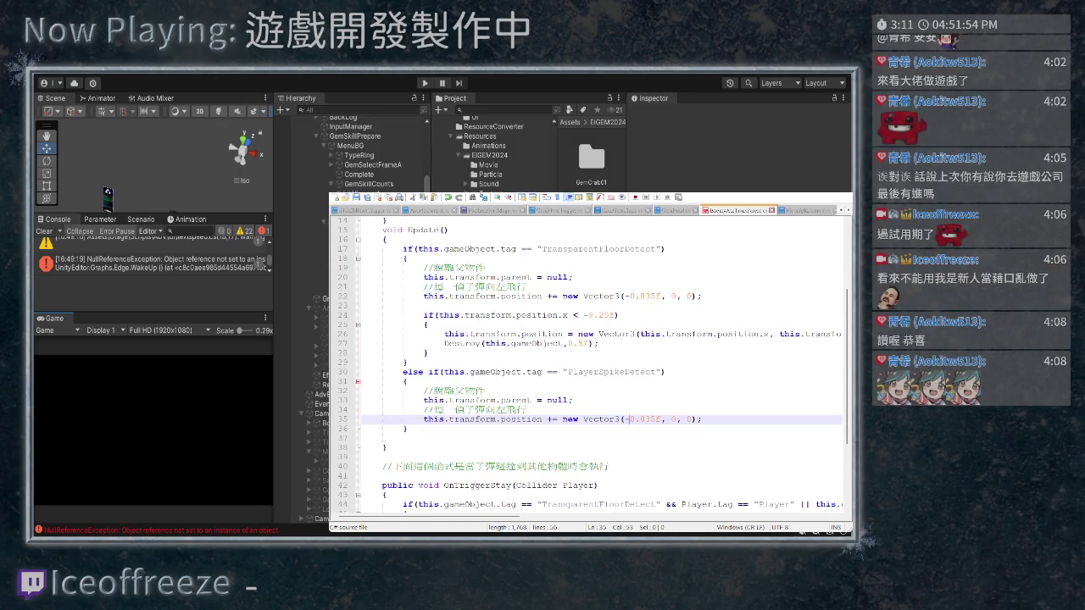
{"action": "scroll", "coordinate": [625, 390], "scroll_direction": "down", "scroll_amount": 1}
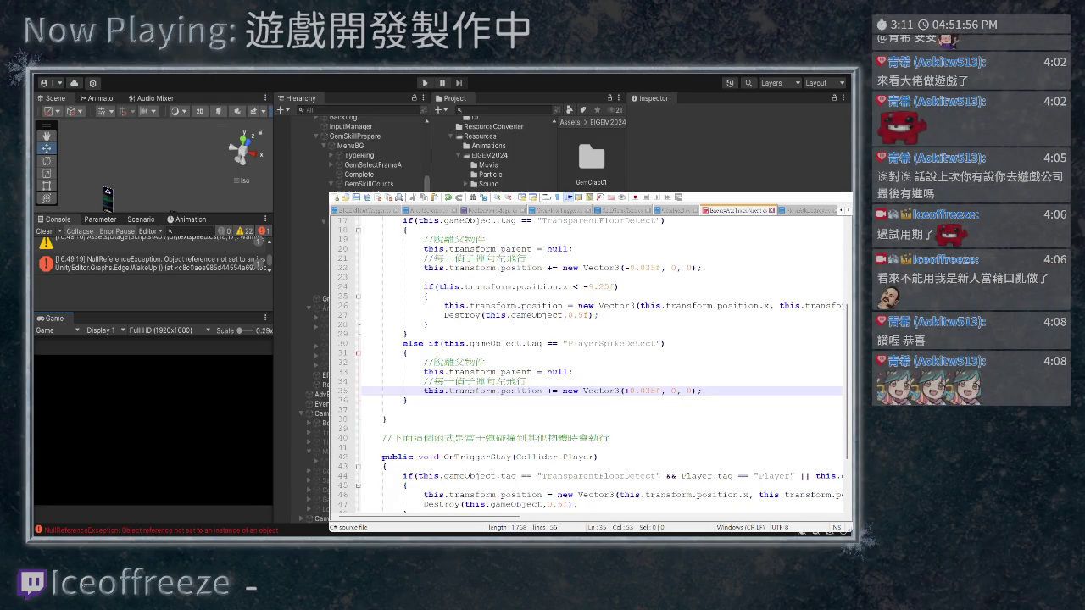
{"action": "left_click", "coordinate": [549, 381]}
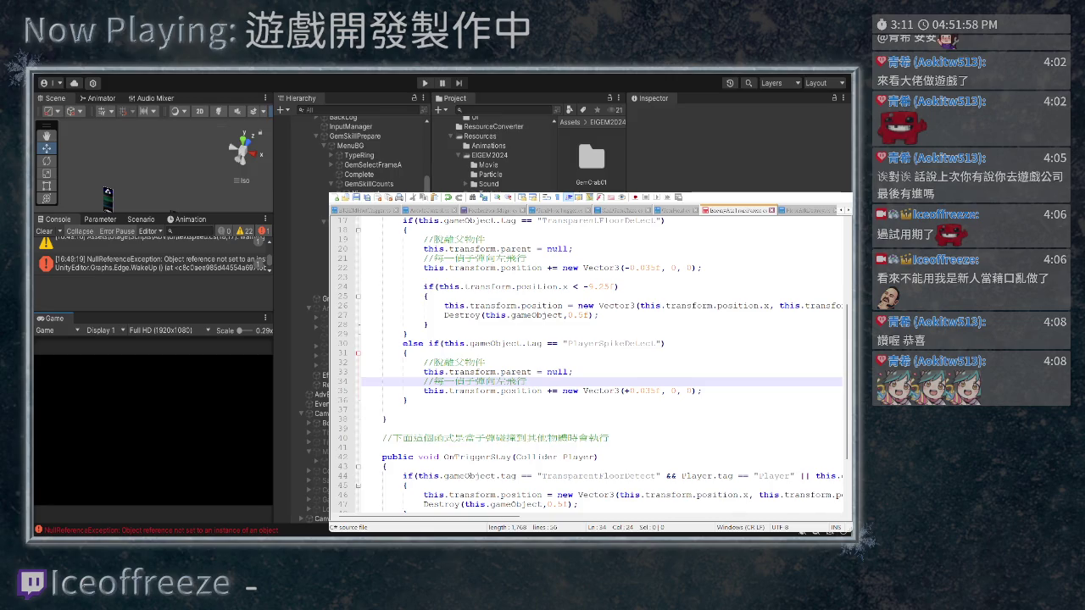
Add an empty if() line with an opening brace above the spike's forward-movement line
{"action": "key", "text": "Return"}
{"action": "type", "text": "f()"}
{"action": "key", "text": "Return"}
{"action": "key", "text": "BackSpace"}
{"action": "type", "text": "{"}
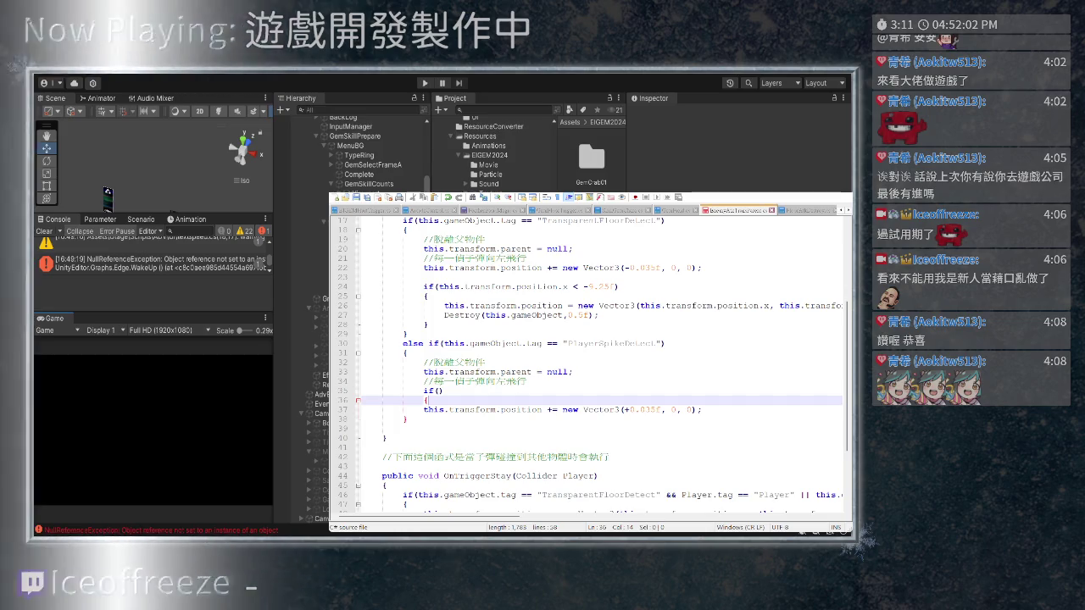
Close the block with a brace, indent the movement line inside it, and return to Unity
{"action": "key", "text": "Down"}
{"action": "key", "text": "End"}
{"action": "key", "text": "Return"}
{"action": "type", "text": "}"}
{"action": "key", "text": "Up"}
{"action": "key", "text": "Home"}
{"action": "key", "text": "Tab"}
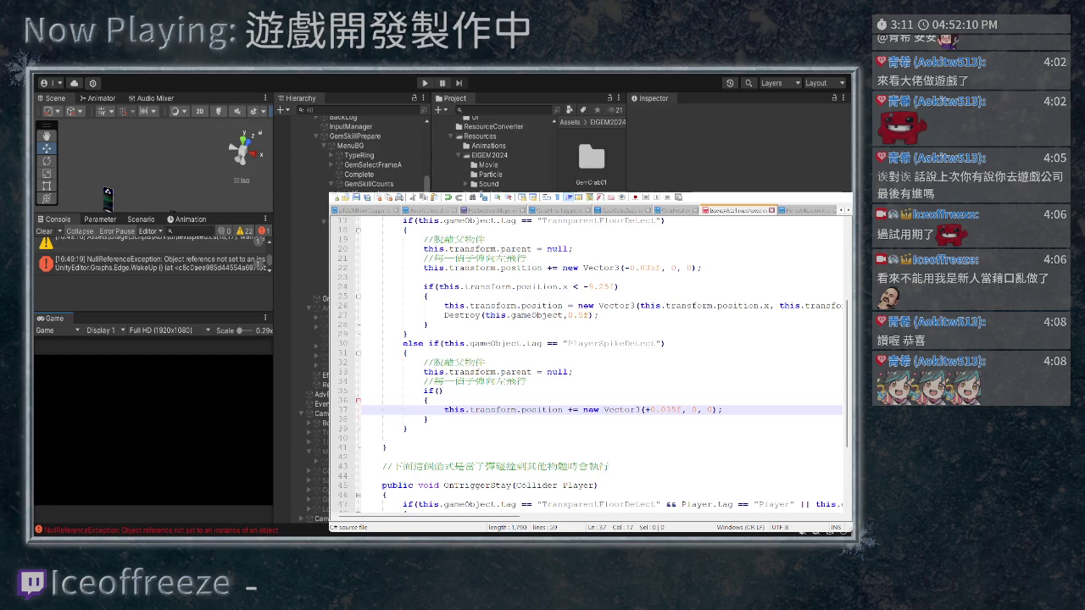
{"action": "scroll", "coordinate": [590, 363], "scroll_direction": "up", "scroll_amount": 1}
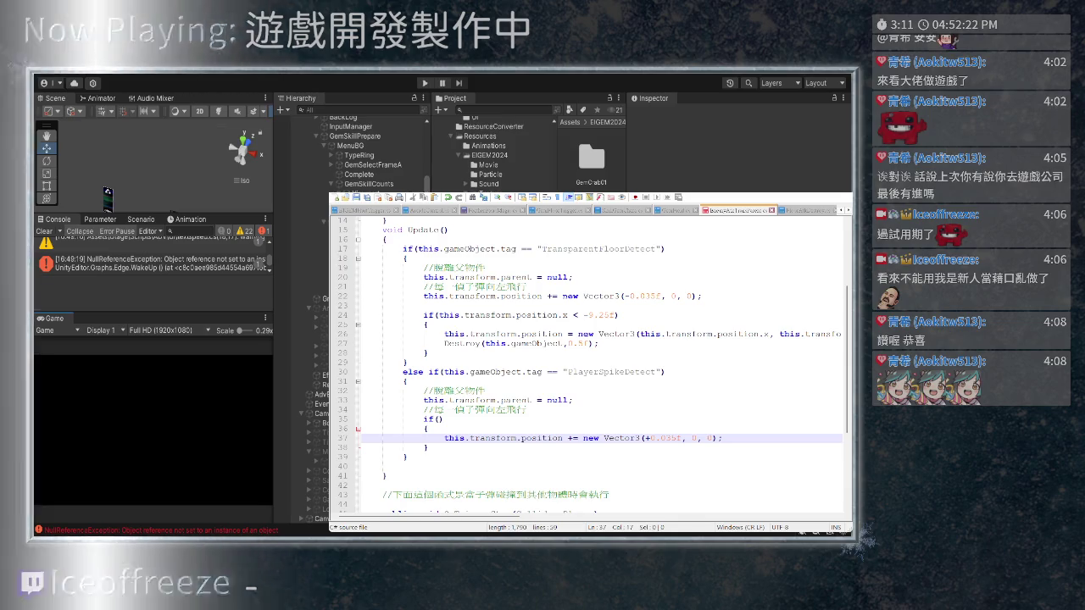
{"action": "key", "text": "alt+Tab"}
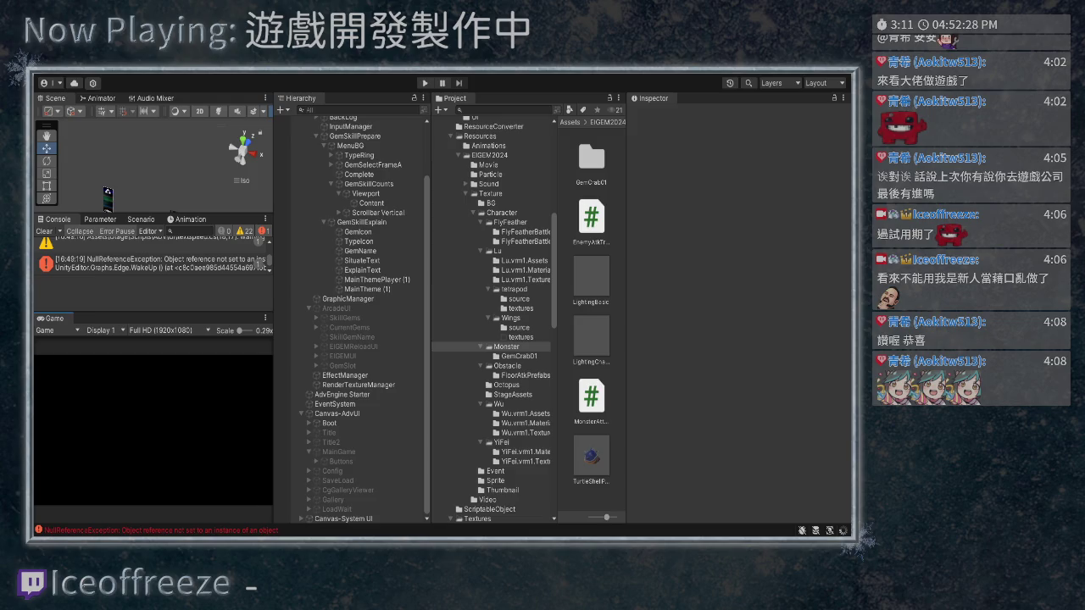
Give the if() the condition this.transform.position.x < 12f, reusing the copied position expression
{"action": "key", "text": "alt+Tab"}
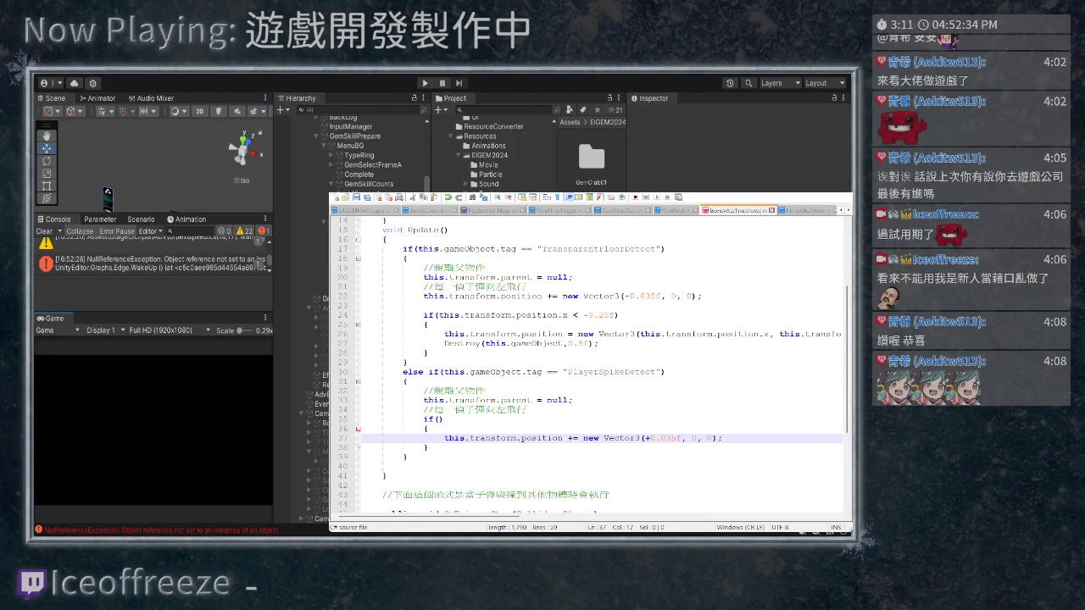
{"action": "key", "text": "Up"}
{"action": "key", "text": "Up"}
{"action": "key", "text": "Down"}
{"action": "key", "text": "Down"}
{"action": "key", "text": "shift+Right"}
{"action": "key", "text": "shift+Right"}
{"action": "key", "text": "shift+Right"}
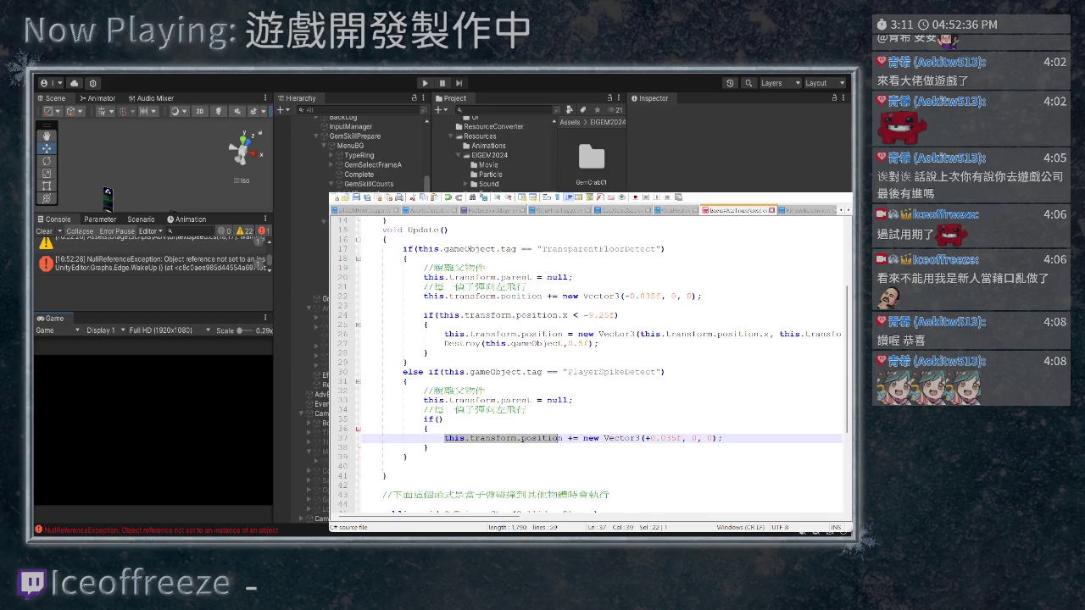
{"action": "key", "text": "ctrl+c"}
{"action": "left_click", "coordinate": [438, 419]}
{"action": "key", "text": "ctrl+v"}
{"action": "type", "text": ".x < "}
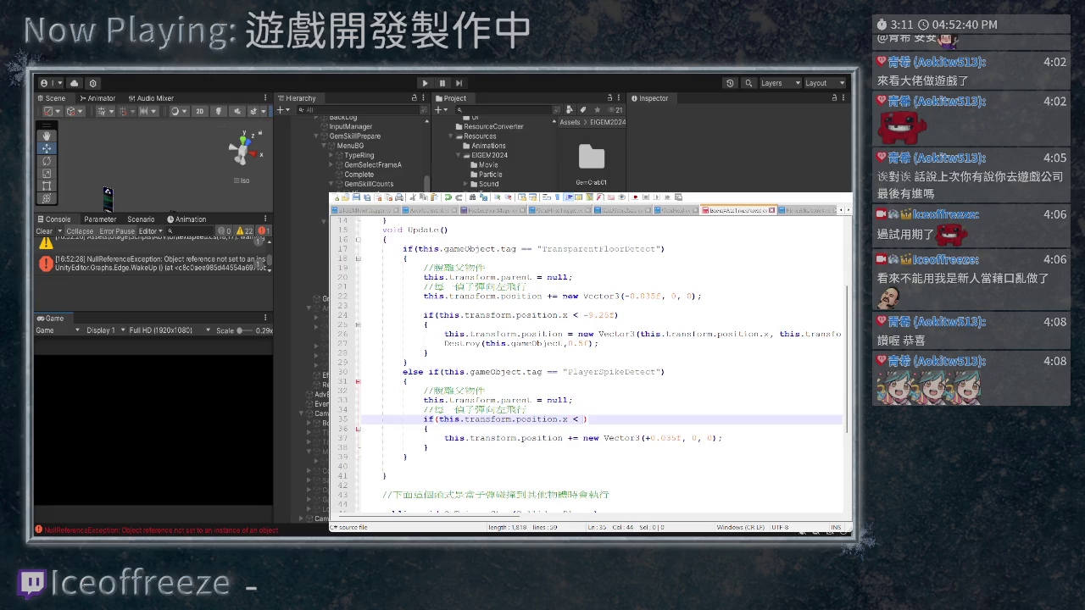
{"action": "type", "text": "12f"}
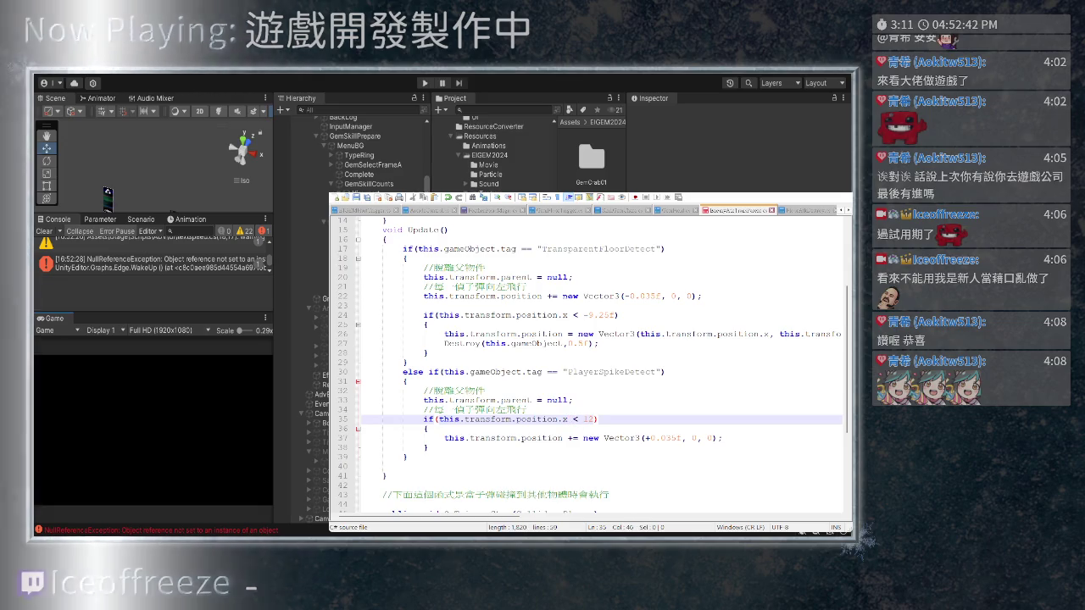
Select the 12 threshold value in the condition for replacement
{"action": "key", "text": "Down"}
{"action": "key", "text": "Down"}
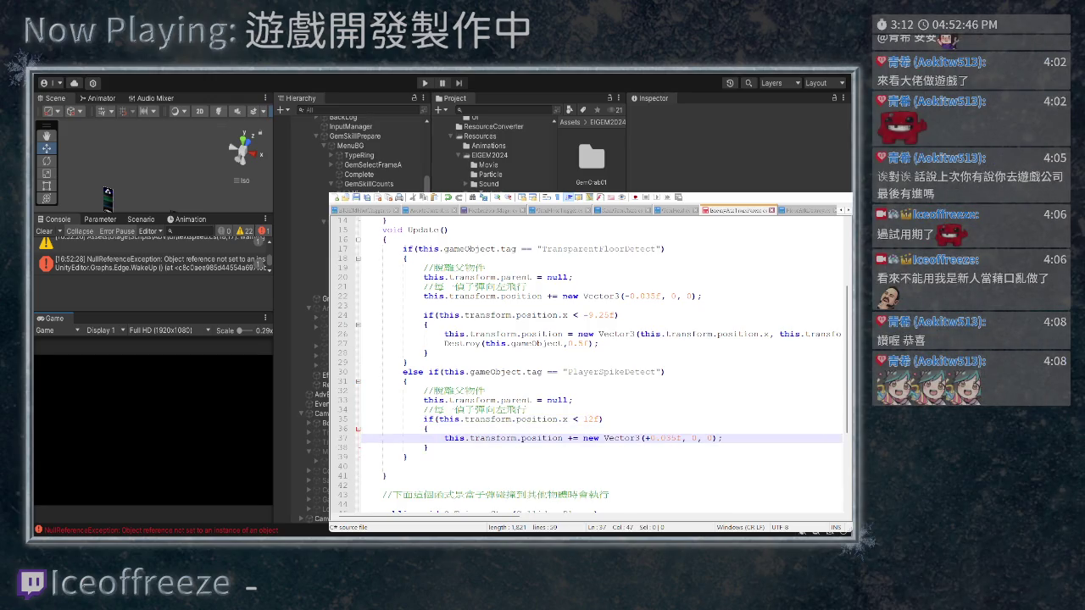
{"action": "key", "text": "Up"}
{"action": "key", "text": "Up"}
{"action": "key", "text": "Left"}
{"action": "key", "text": "shift+Left"}
{"action": "key", "text": "shift+Left"}
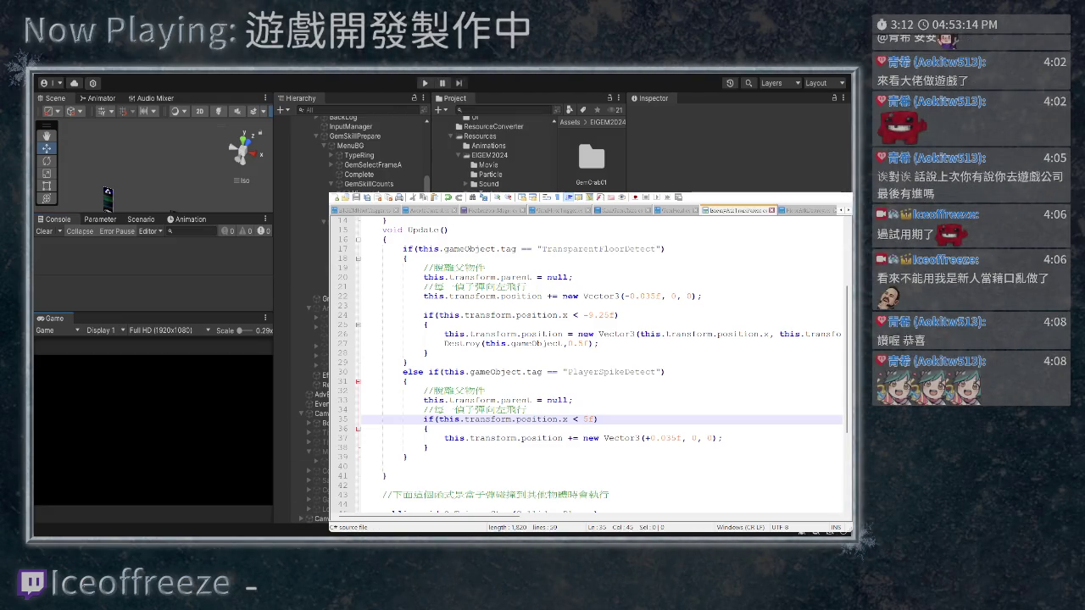
Cycle back through the open scripts to the one setting the spike's spawn position
{"action": "key", "text": "ctrl+Tab"}
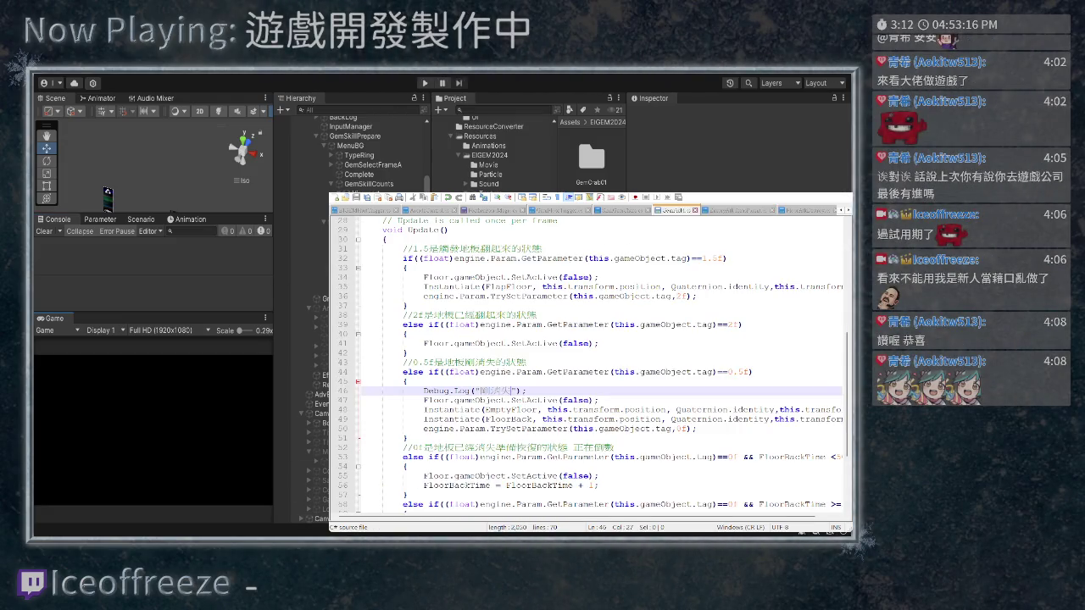
{"action": "key", "text": "ctrl+Tab"}
{"action": "key", "text": "ctrl+Tab"}
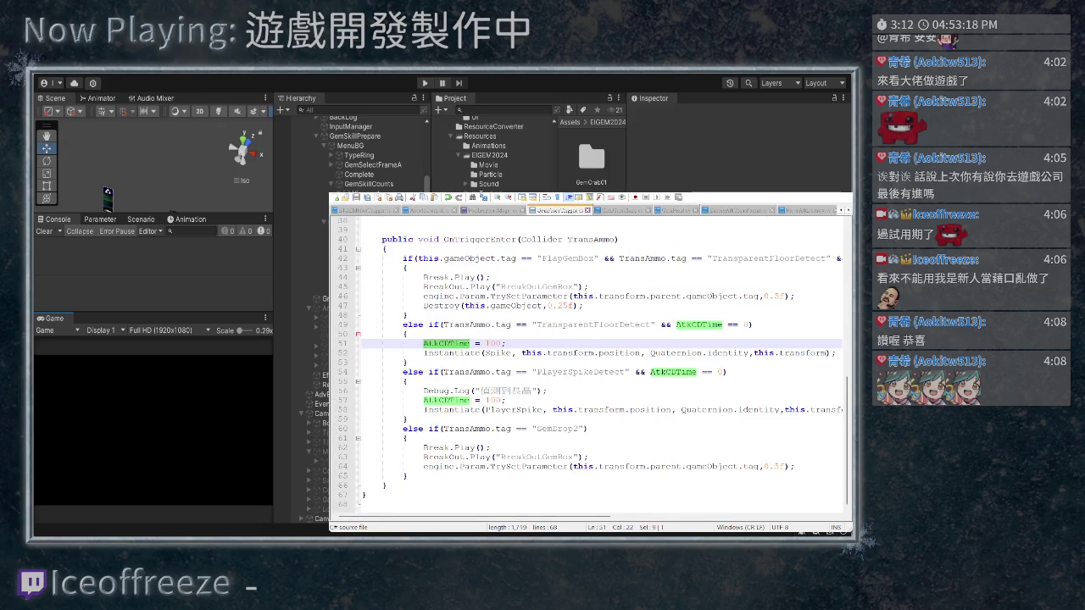
{"action": "key", "text": "ctrl+Tab"}
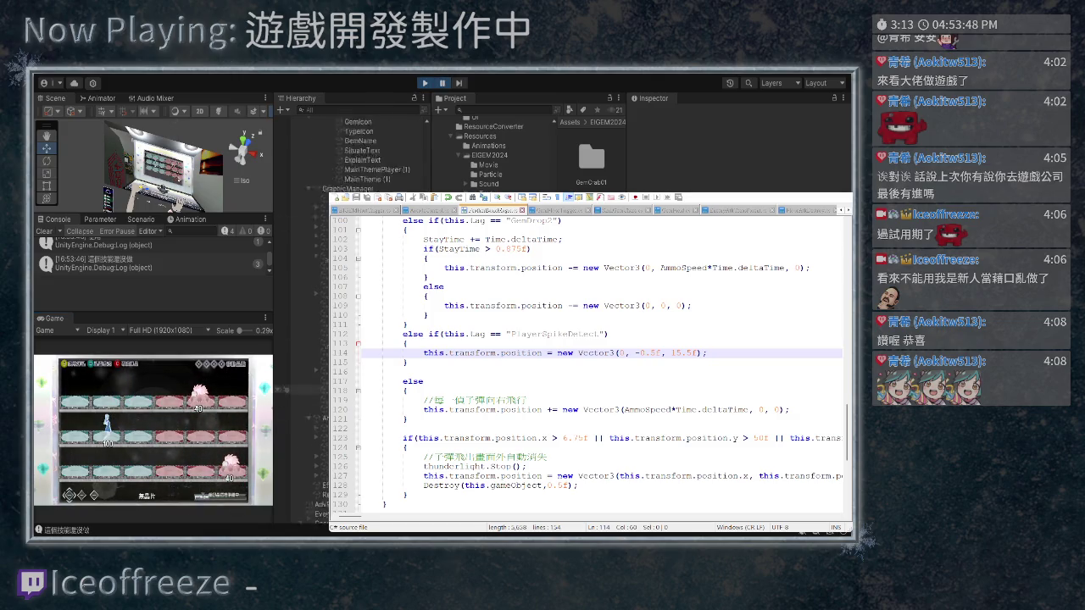
Select and frame the PlayerAtkLong(Clone) spike in play mode, then return to the movement script
{"action": "left_click", "coordinate": [310, 489]}
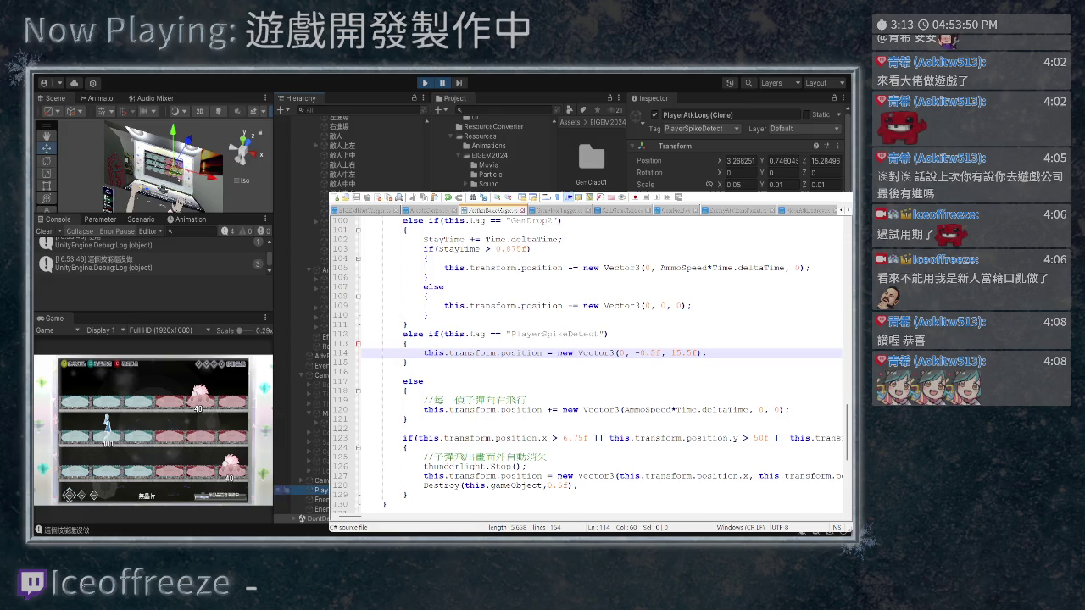
{"action": "key", "text": "f"}
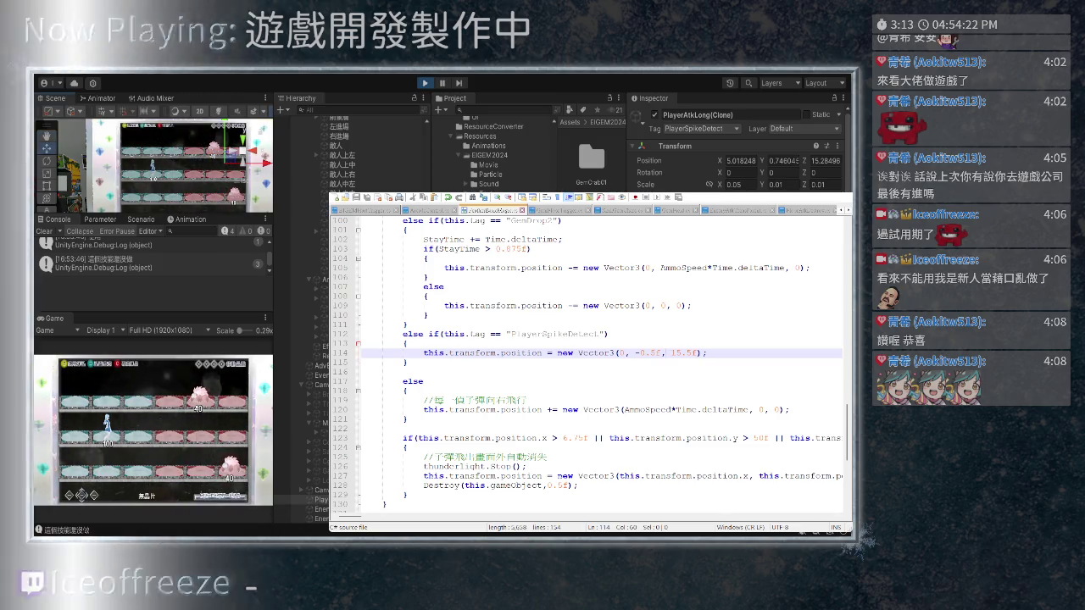
{"action": "key", "text": "ctrl+Tab"}
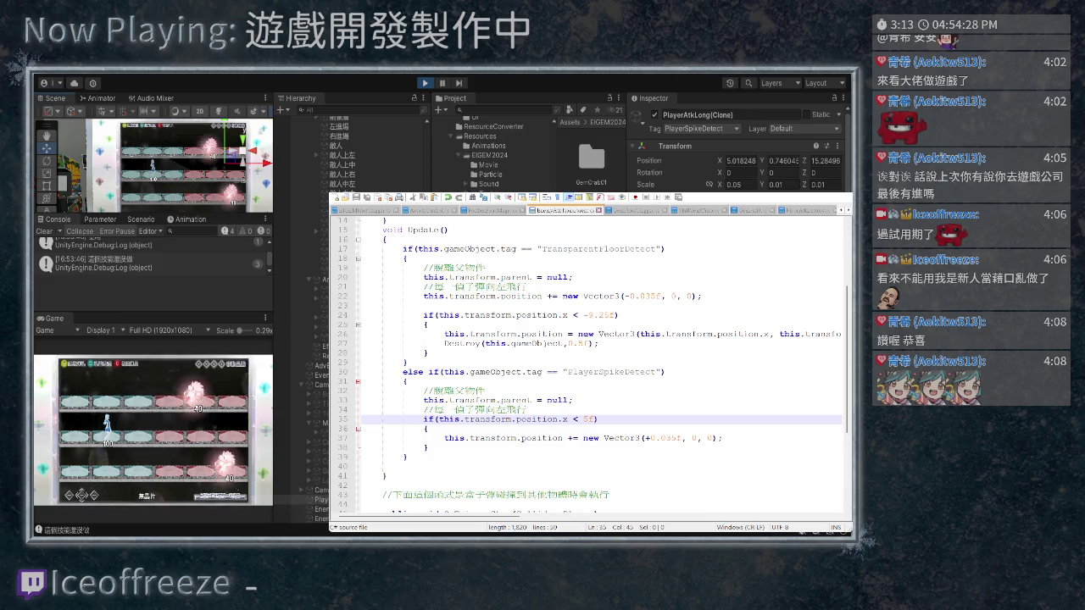
Delete the plus sign before 0.035f in the movement vector, then switch to the spawn-position script
{"action": "scroll", "coordinate": [590, 363], "scroll_direction": "down", "scroll_amount": 1}
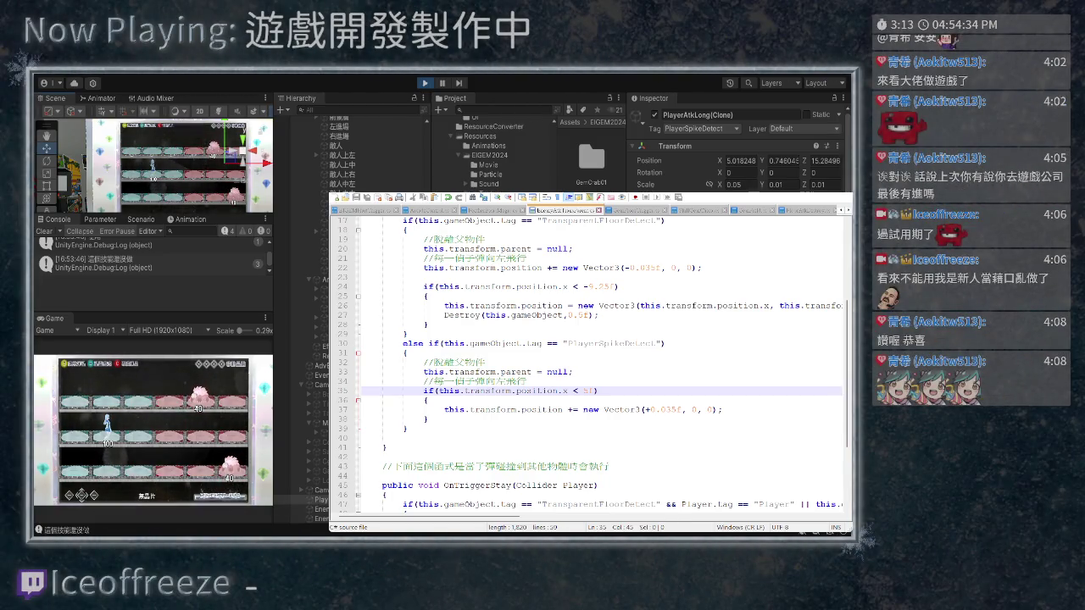
{"action": "left_click", "coordinate": [650, 409]}
{"action": "key", "text": "BackSpace"}
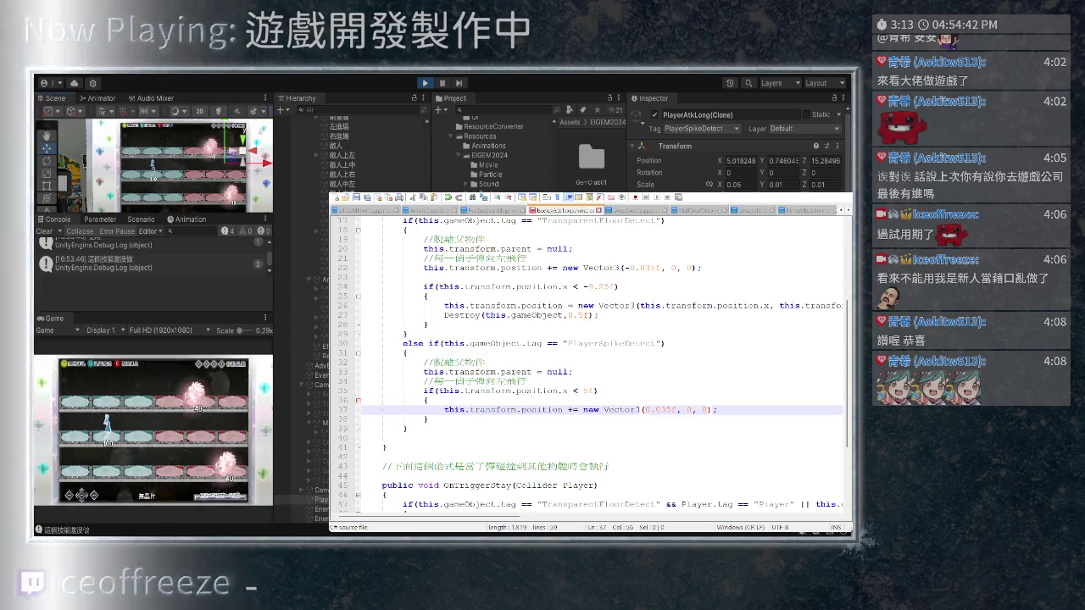
{"action": "scroll", "coordinate": [589, 365], "scroll_direction": "up", "scroll_amount": 1}
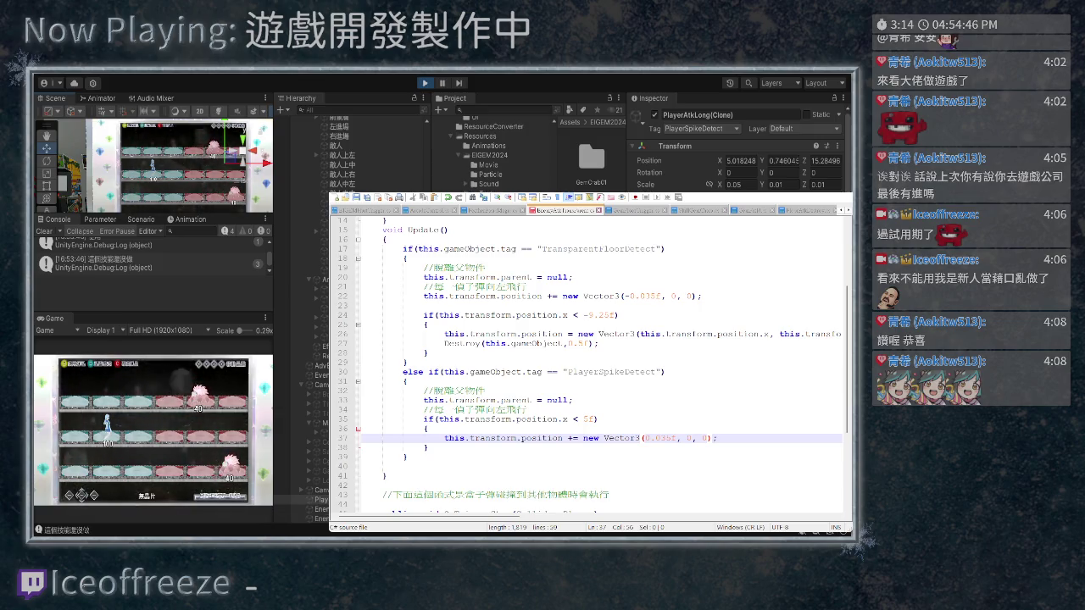
{"action": "scroll", "coordinate": [589, 365], "scroll_direction": "right", "scroll_amount": 5}
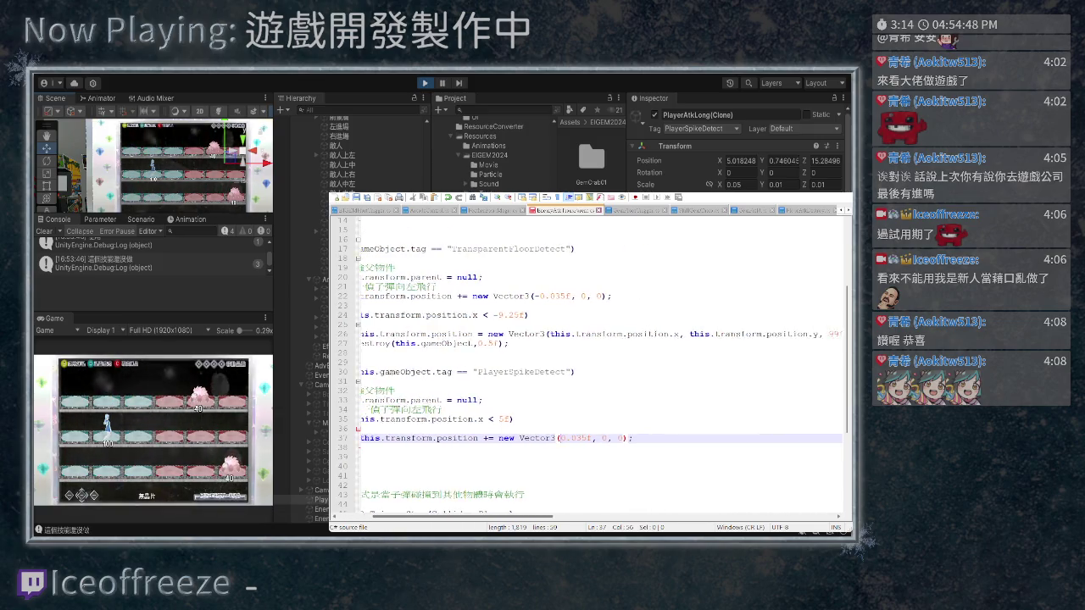
{"action": "scroll", "coordinate": [589, 364], "scroll_direction": "left", "scroll_amount": 5}
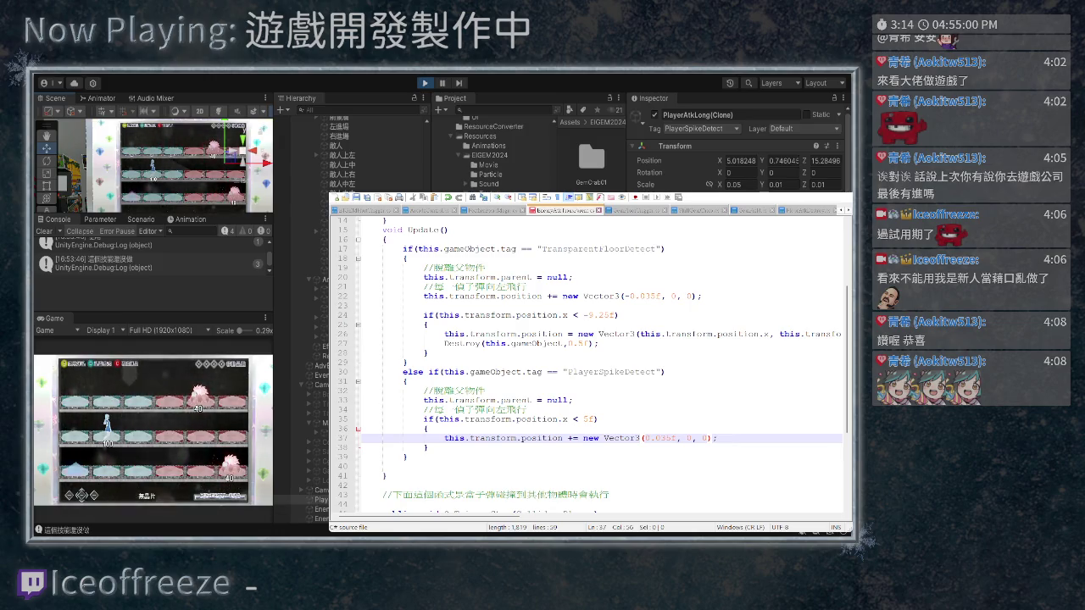
{"action": "left_click", "coordinate": [490, 210]}
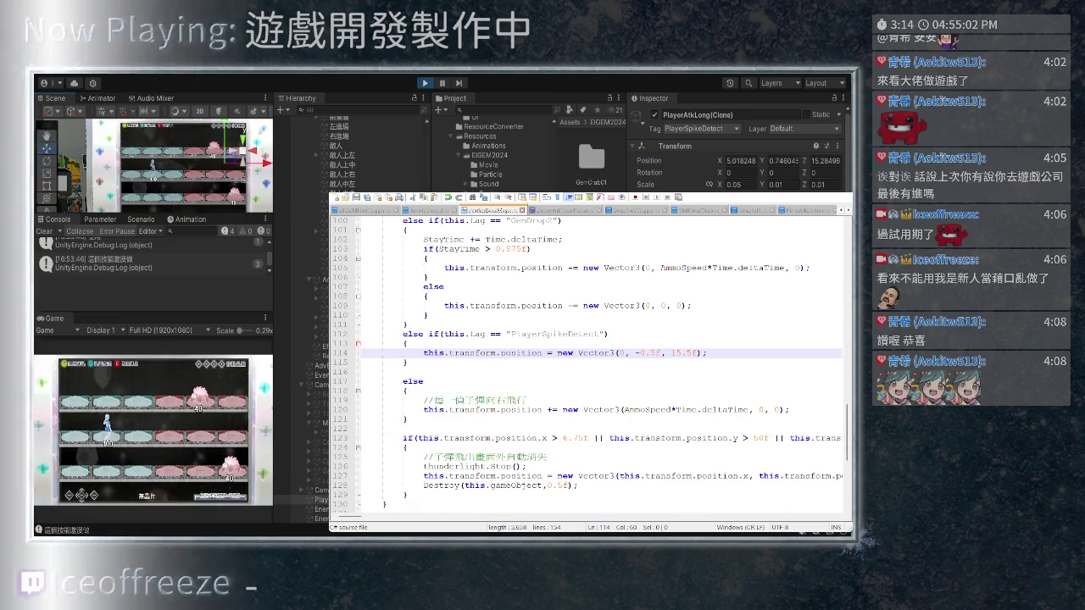
Change the spawn Y from -0.5f to -1f, restart play mode, and inspect an EnemyGemSpike1(Clone)
{"action": "left_click_drag", "start_coordinate": [639, 352], "coordinate": [654, 353]}
{"action": "type", "text": "1"}
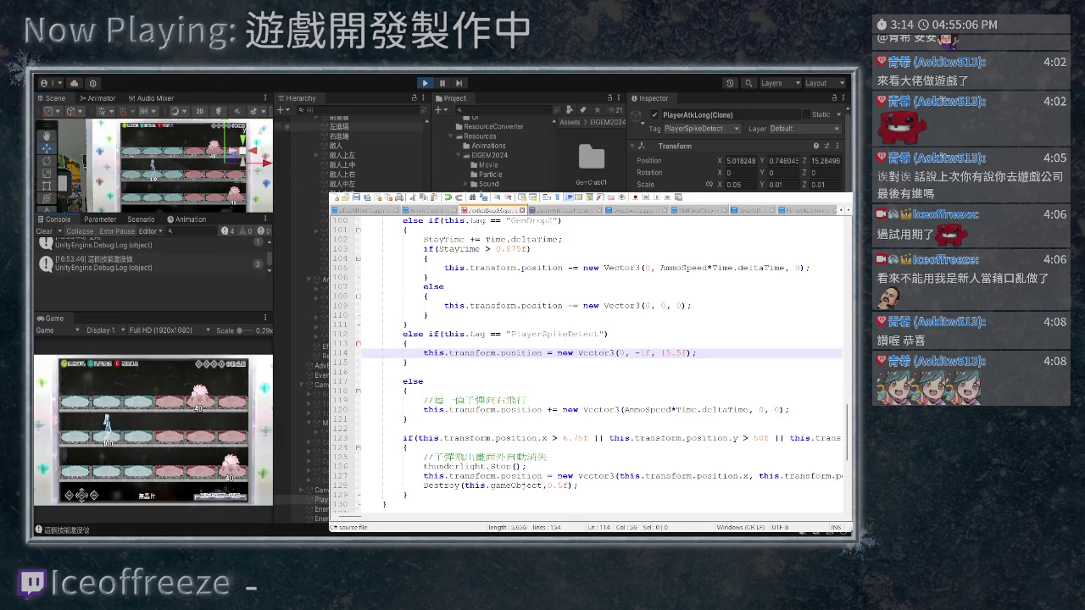
{"action": "key", "text": "ctrl+s"}
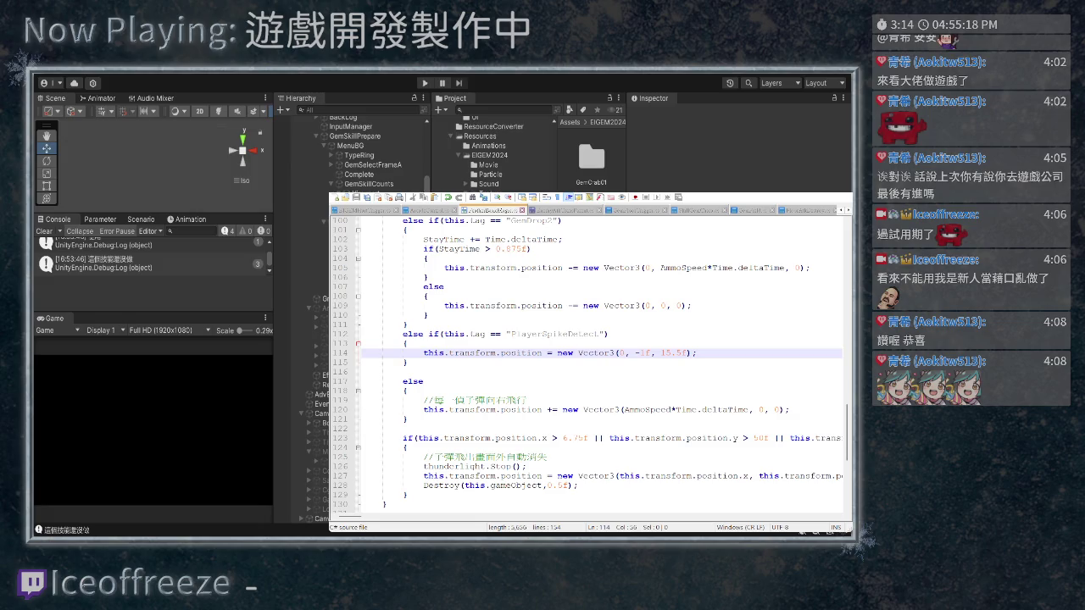
{"action": "key", "text": "ctrl+p"}
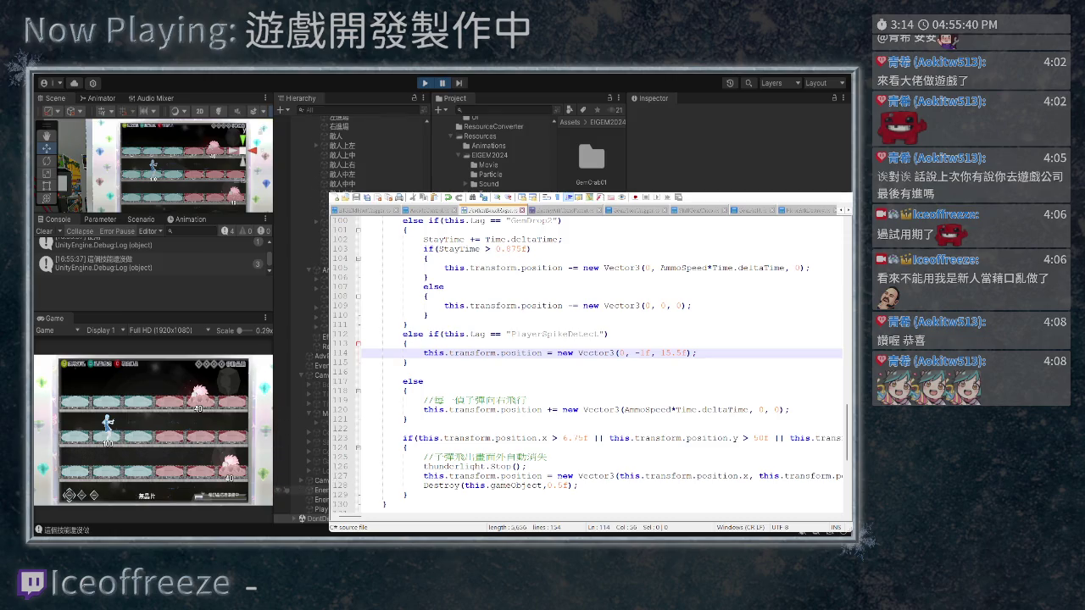
{"action": "left_click", "coordinate": [300, 490]}
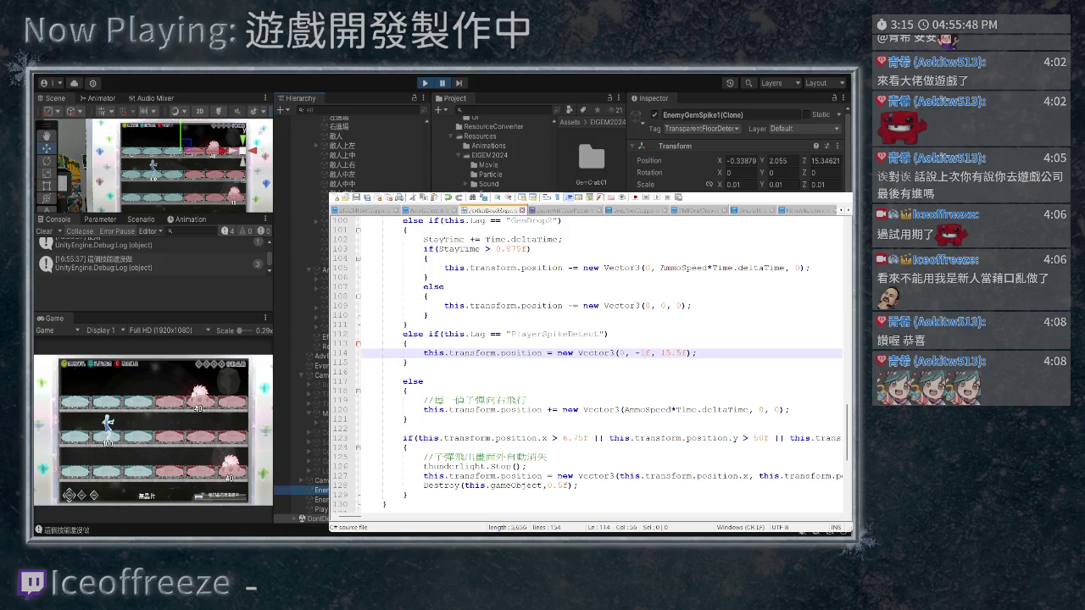
Change the spawn Y to -100f, inspect PlayerAtkLong(Clone), then stop play mode
{"action": "type", "text": "00"}
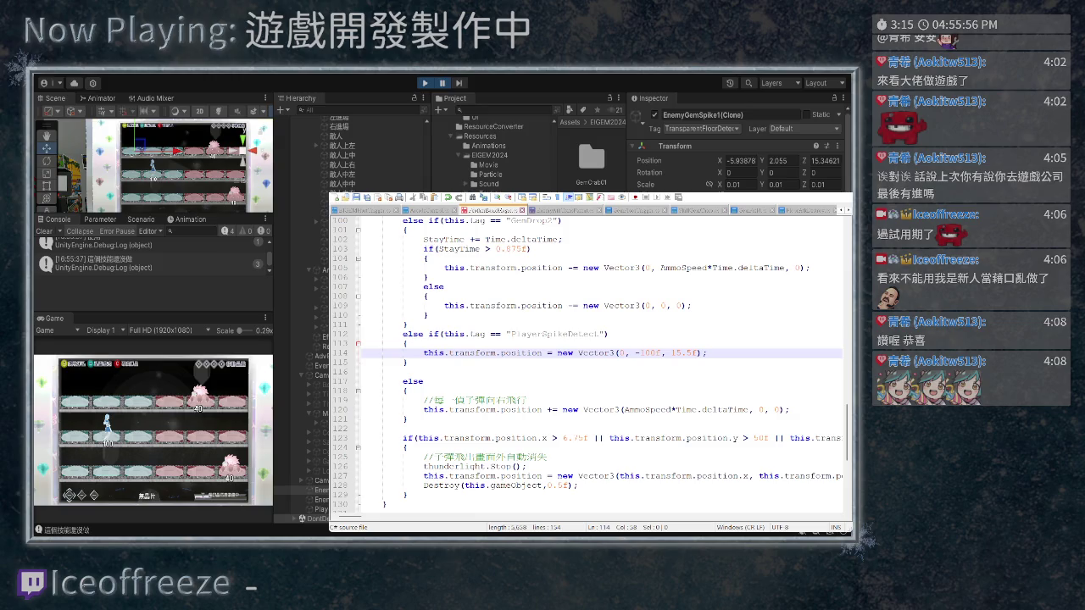
{"action": "left_click", "coordinate": [297, 508]}
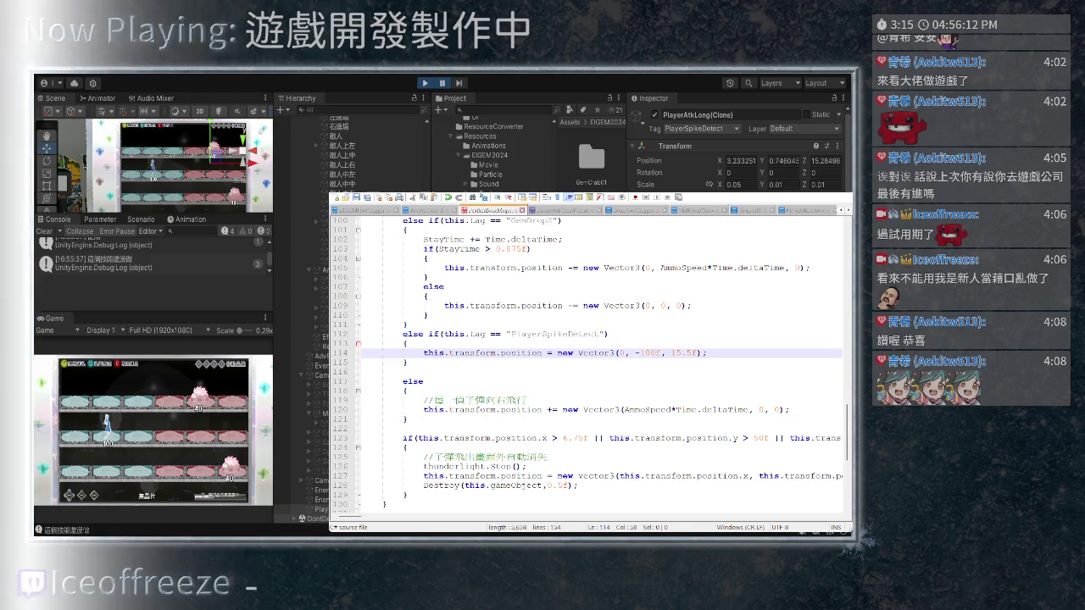
{"action": "key", "text": "ctrl+p"}
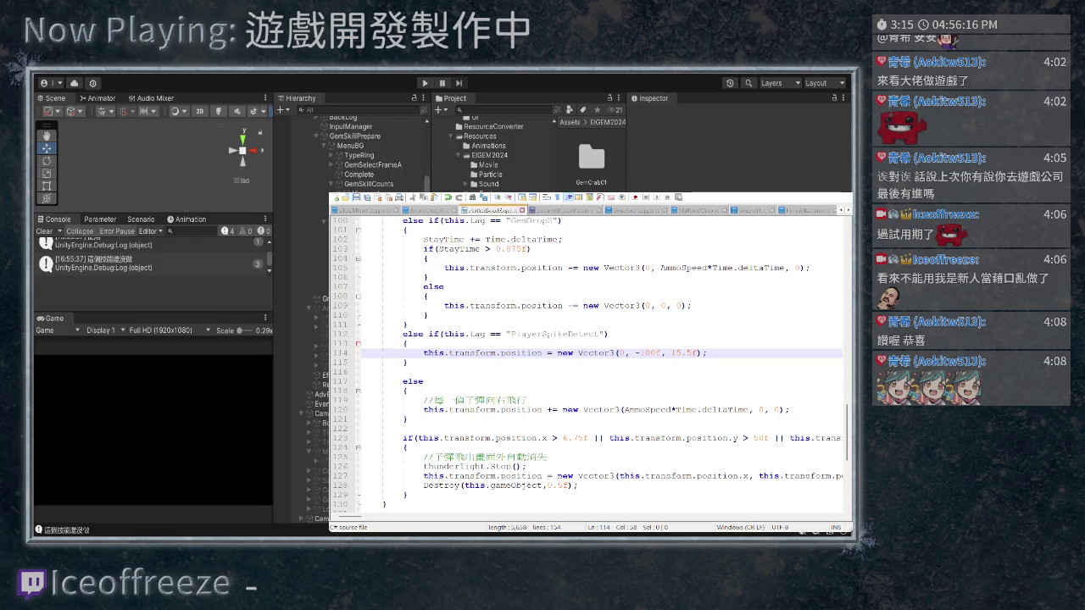
{"action": "key", "text": "alt+Tab"}
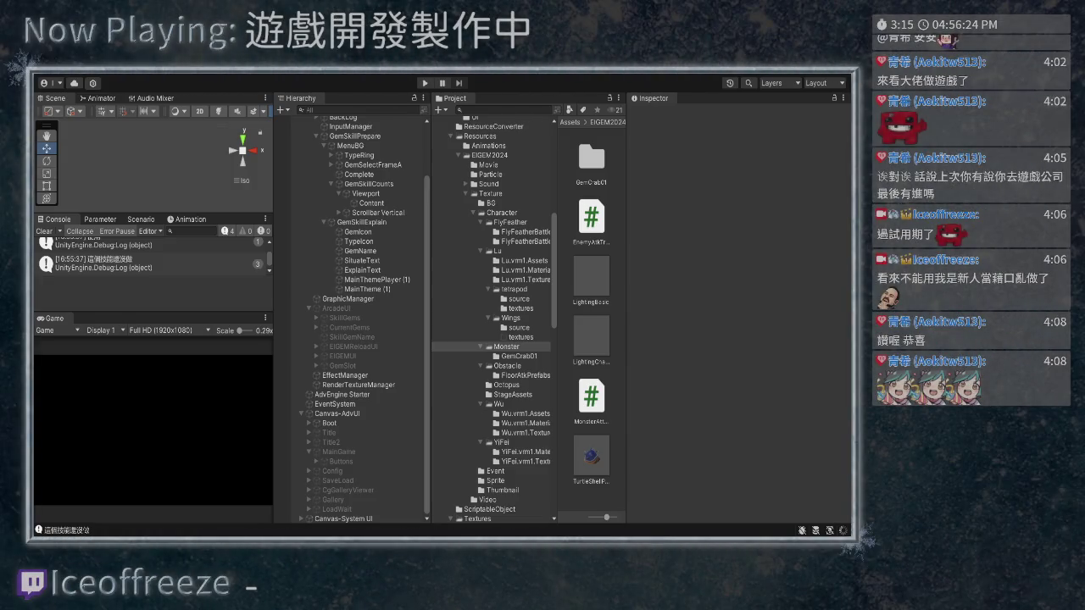
In the script, change the PlayerSpikeDetect spawn Y from -100f to -1000f
{"action": "key", "text": "alt+Tab"}
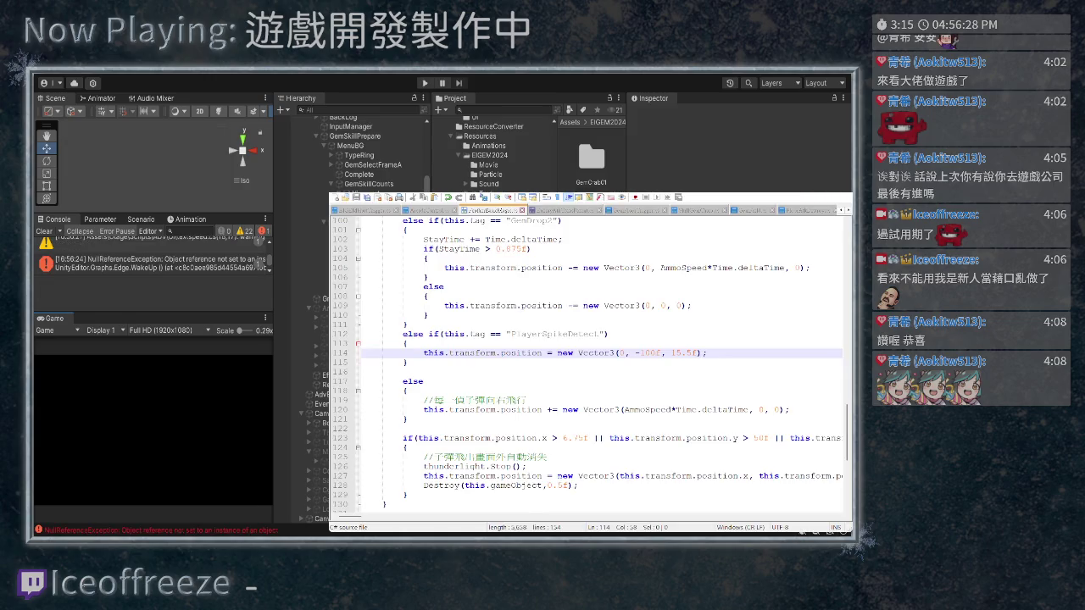
{"action": "scroll", "coordinate": [588, 364], "scroll_direction": "up", "scroll_amount": 1}
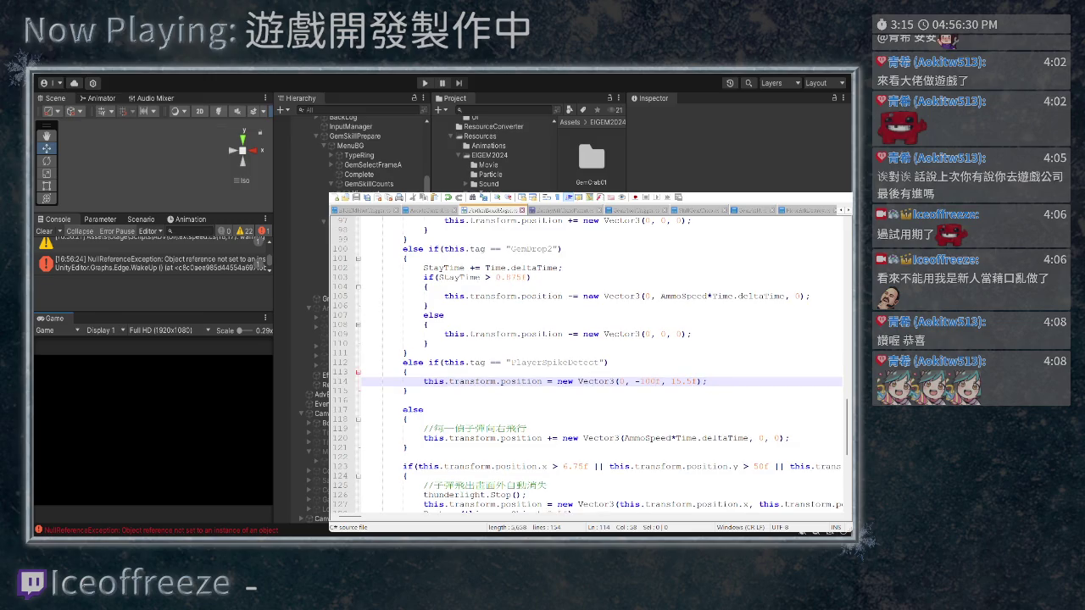
{"action": "scroll", "coordinate": [588, 365], "scroll_direction": "up", "scroll_amount": 1}
{"action": "scroll", "coordinate": [588, 364], "scroll_direction": "up", "scroll_amount": 4}
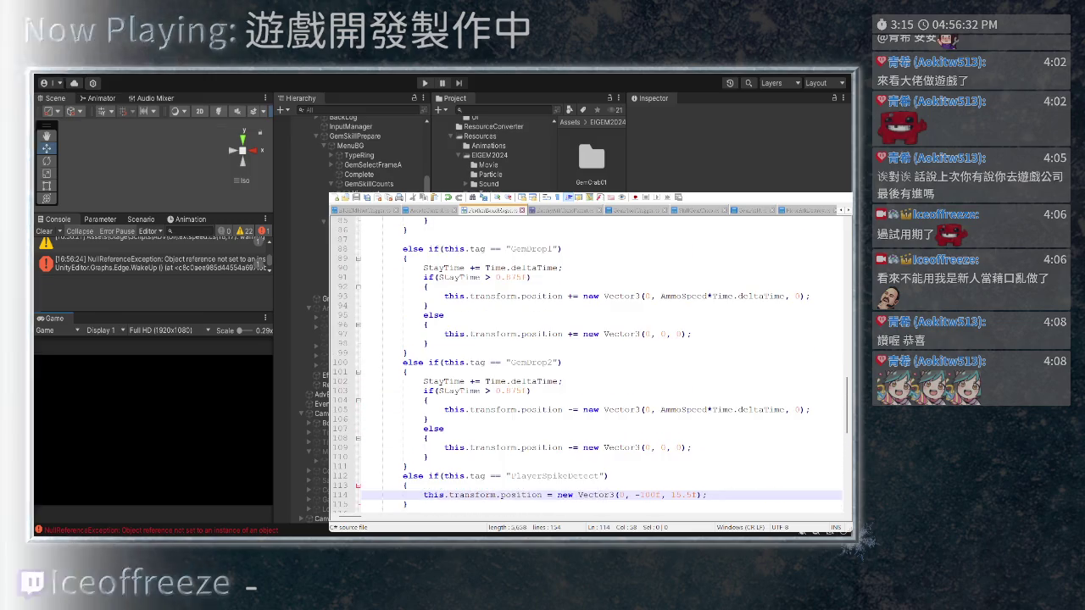
{"action": "scroll", "coordinate": [588, 364], "scroll_direction": "down", "scroll_amount": 3}
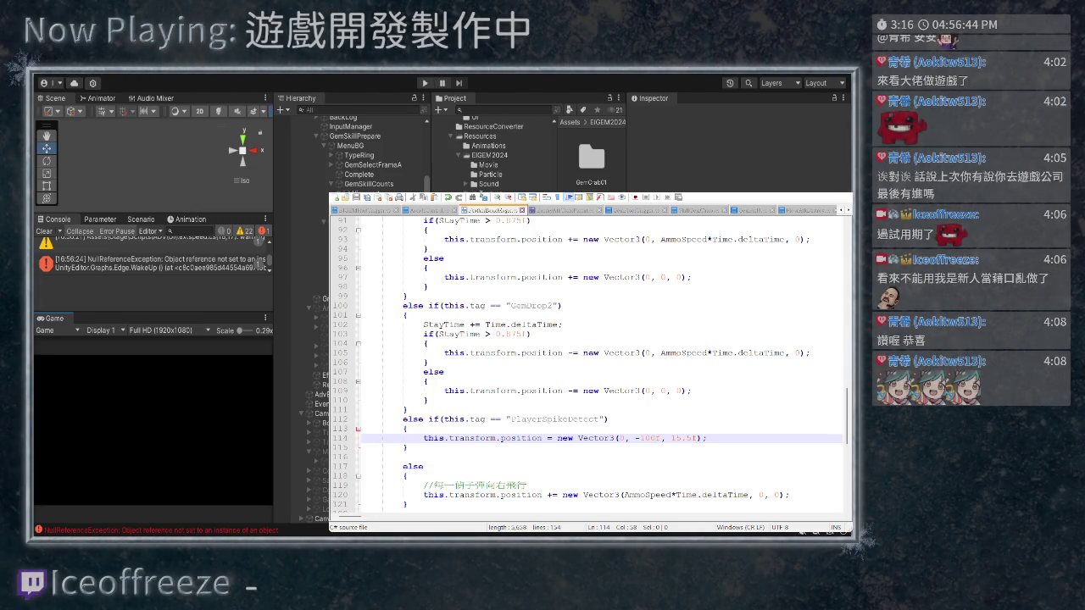
{"action": "type", "text": "0"}
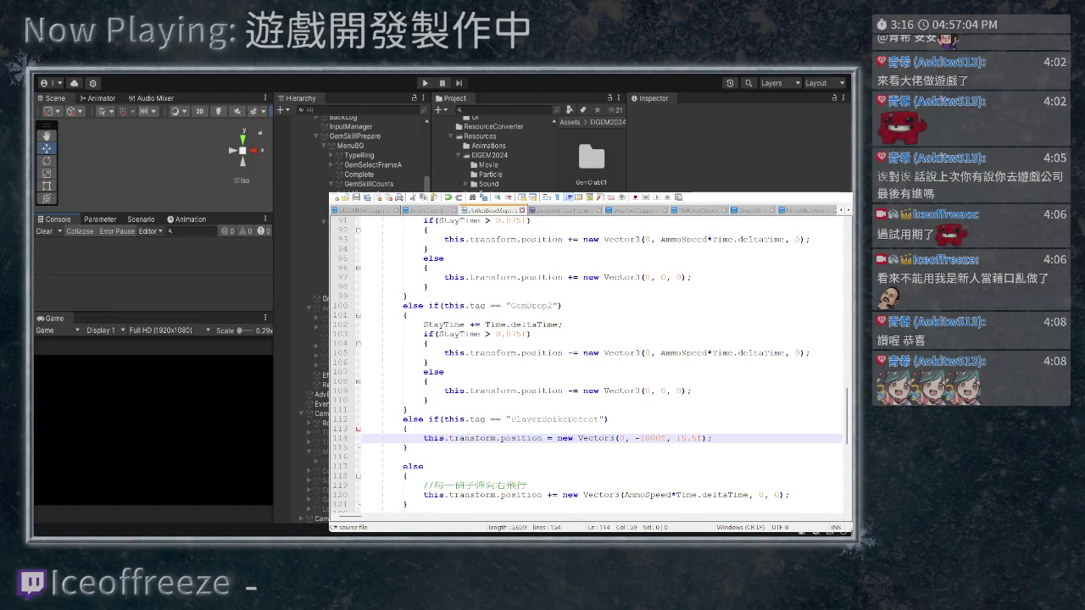
Copy the zero-vector position line 109 and paste it as a new line below line 114
{"action": "left_click_drag", "start_coordinate": [691, 391], "coordinate": [444, 391]}
{"action": "key", "text": "ctrl+c"}
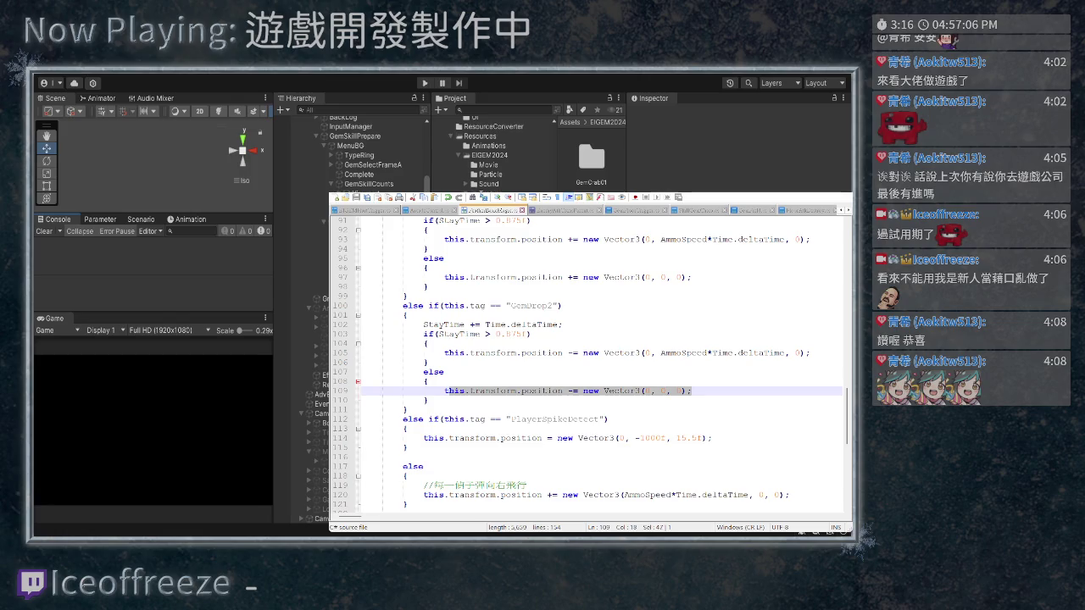
{"action": "left_click_drag", "start_coordinate": [712, 438], "coordinate": [423, 438]}
{"action": "left_click", "coordinate": [732, 438]}
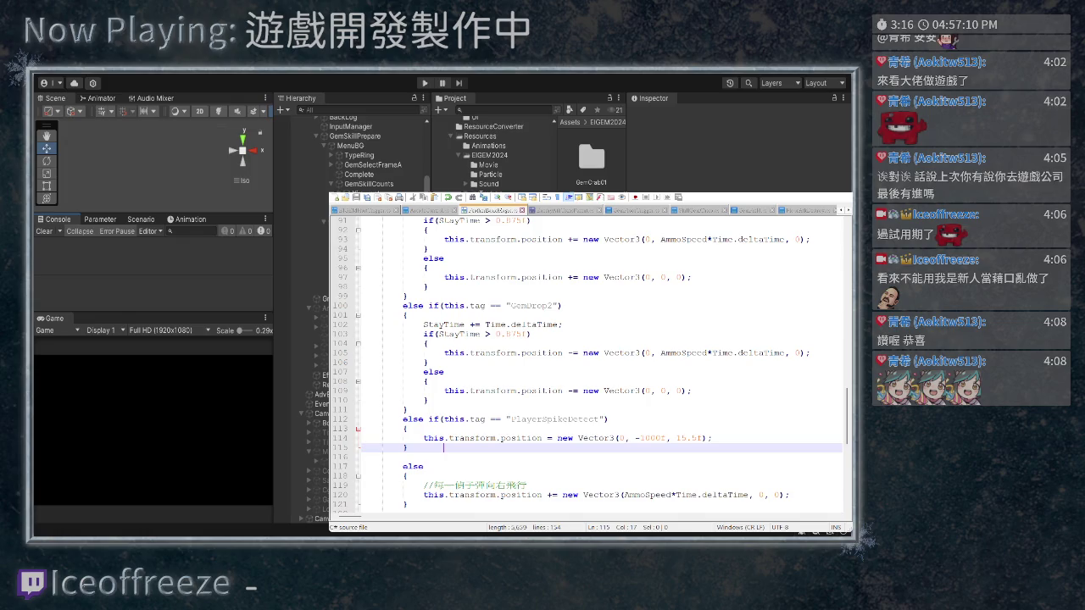
{"action": "key", "text": "Return"}
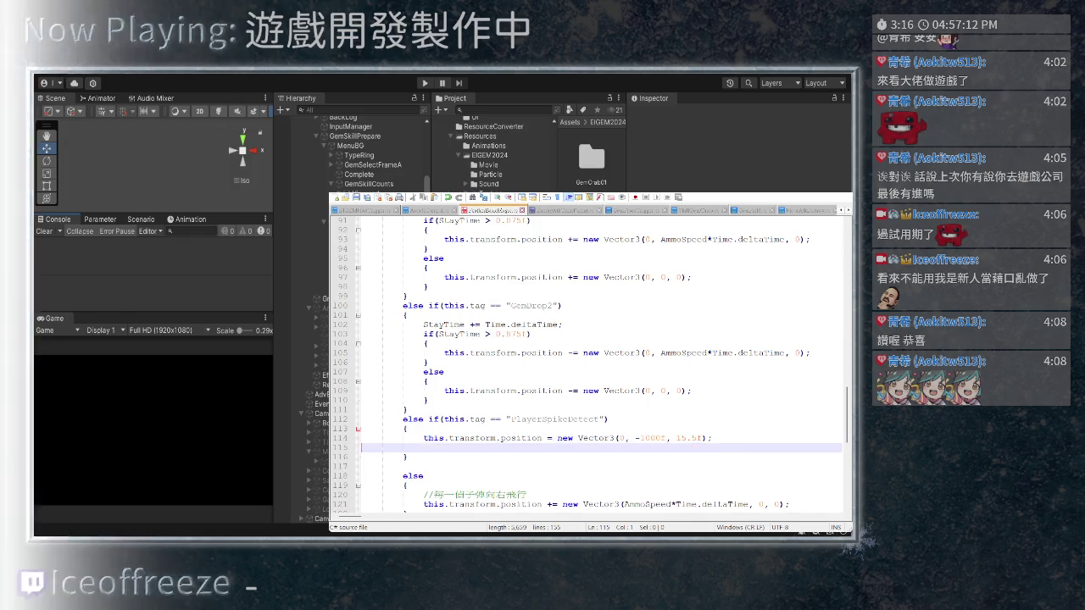
{"action": "key", "text": "ctrl+v"}
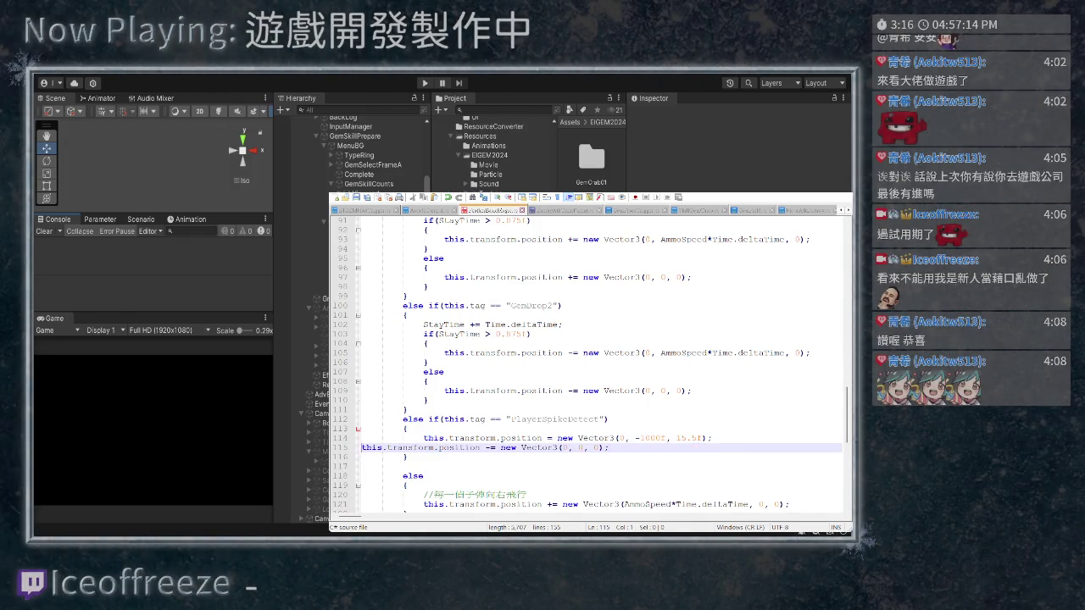
After checking the other attack script, comment out the pasted line 115 with //
{"action": "key", "text": "ctrl+Tab"}
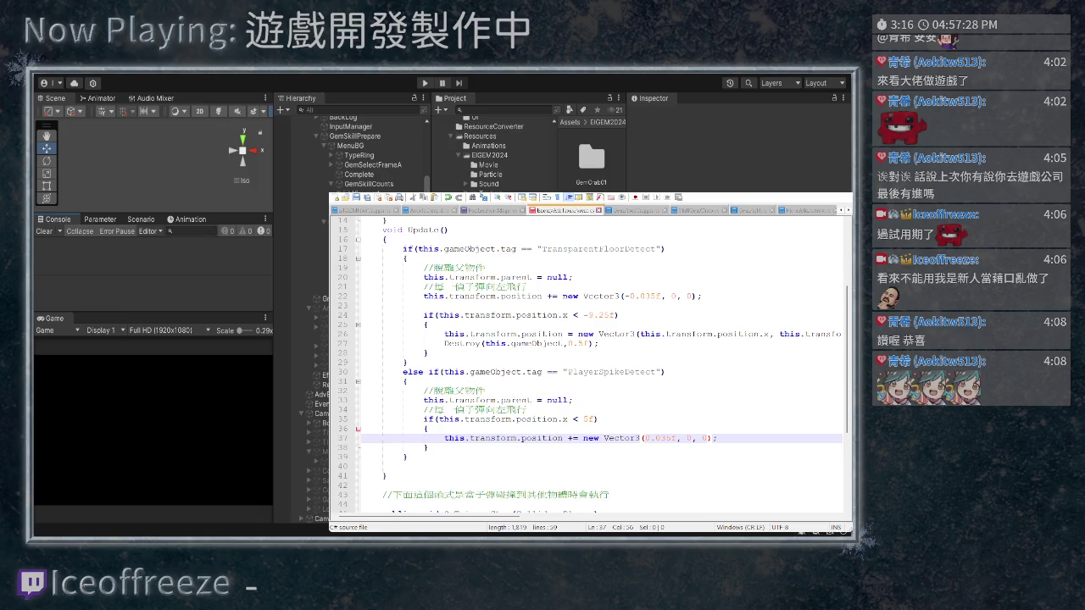
{"action": "key", "text": "ctrl+Page_Up"}
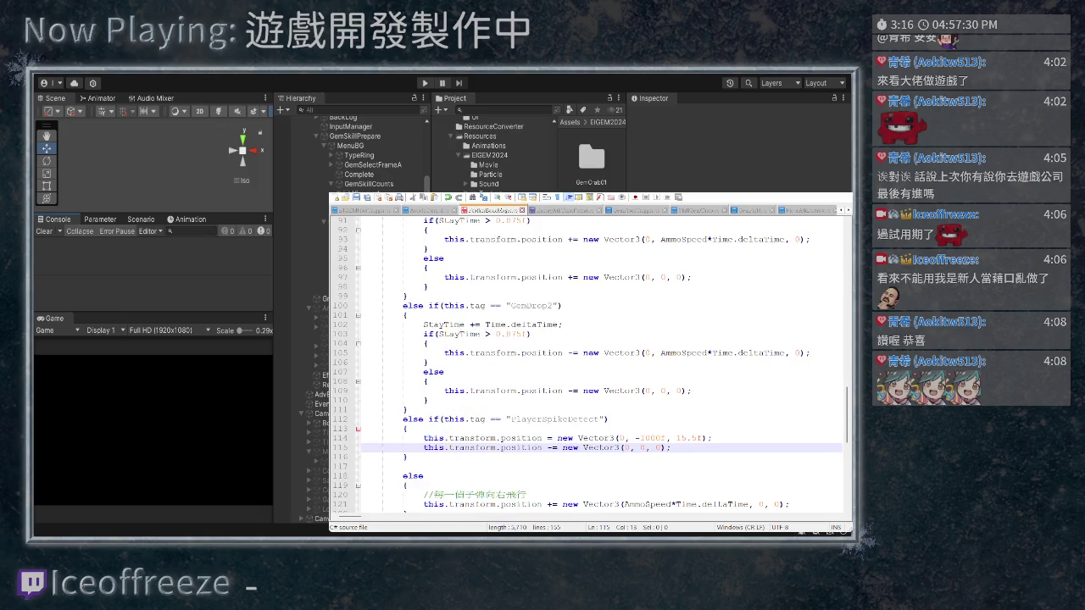
{"action": "left_click", "coordinate": [382, 448]}
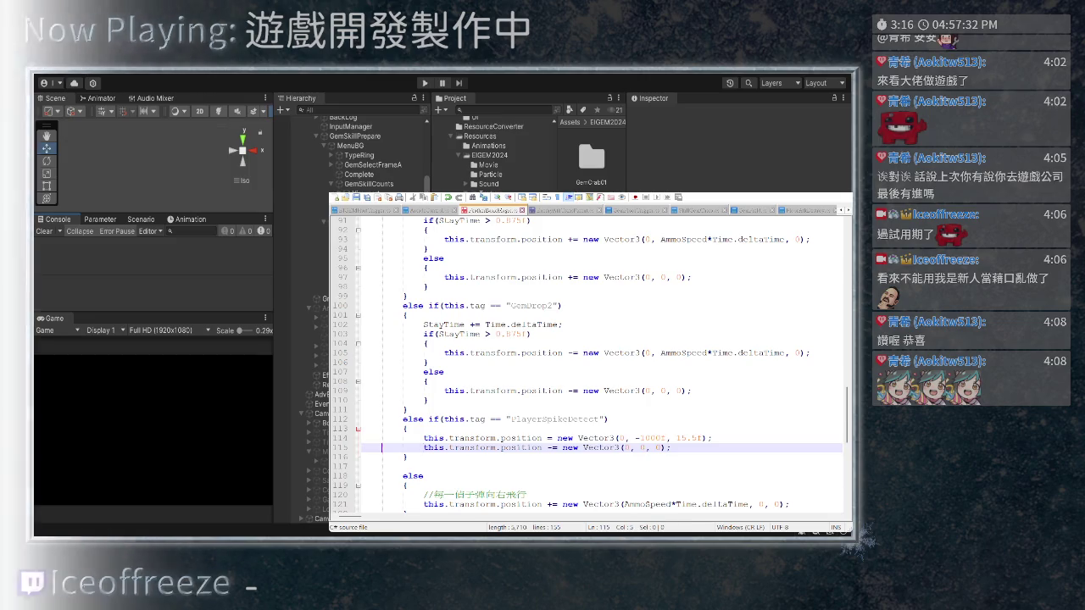
{"action": "type", "text": "//"}
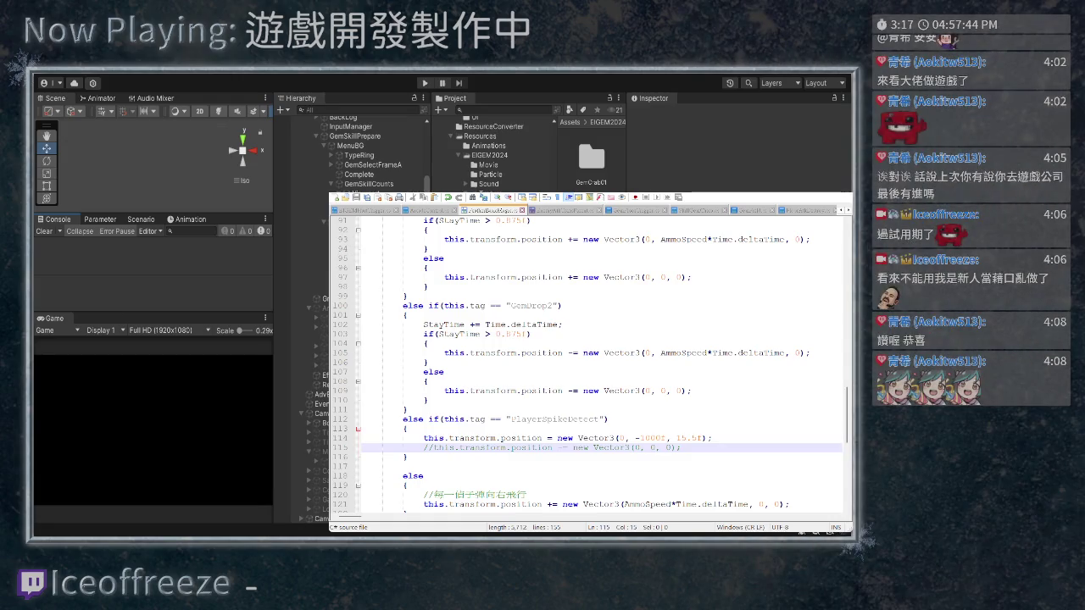
{"action": "key", "text": "ctrl+Tab"}
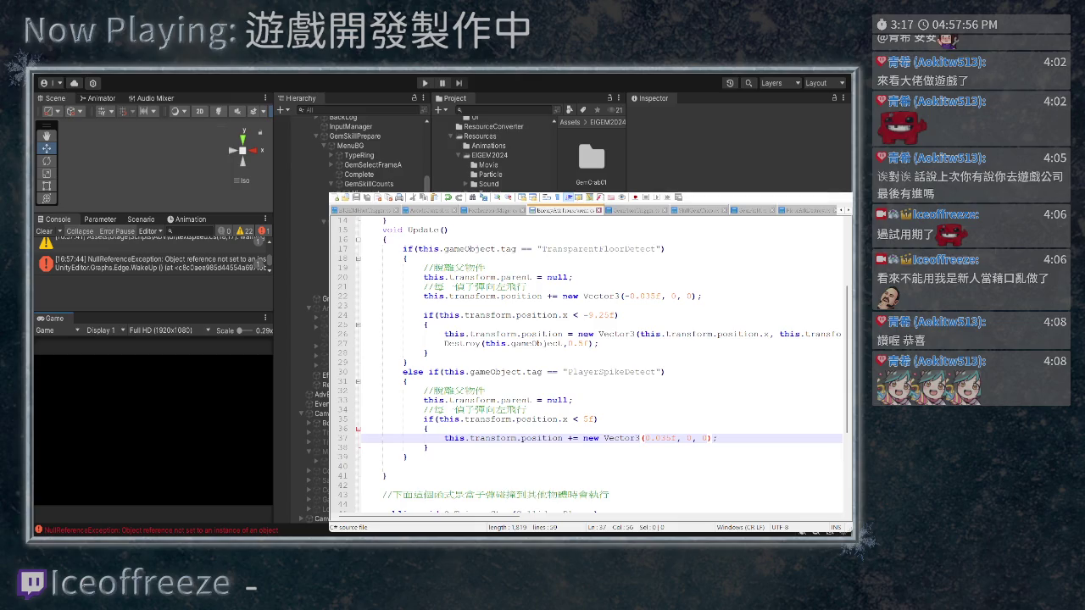
Run the game and inspect PlayerAtkLong(Clone)'s Transform at X -2.40175, Z 15.28496
{"action": "key", "text": "ctrl+p"}
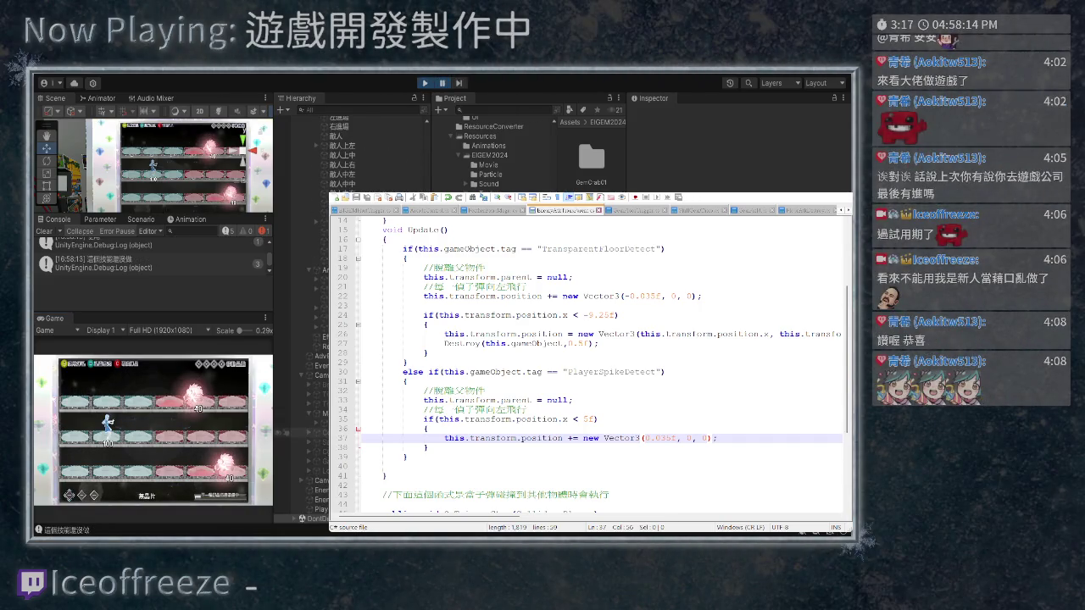
{"action": "left_click", "coordinate": [292, 509]}
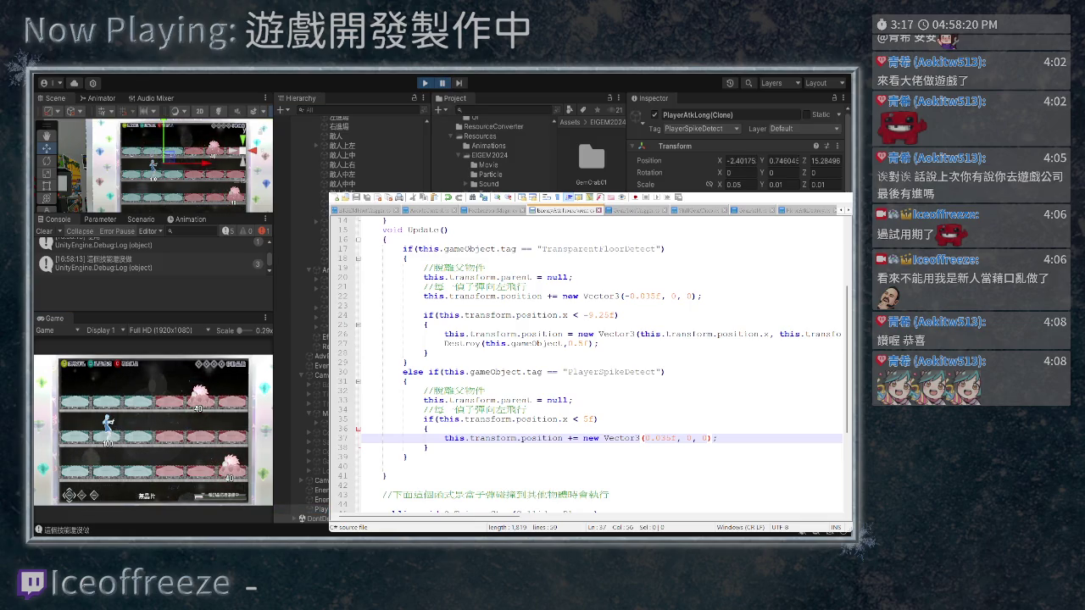
{"action": "key", "text": "ctrl+Page_Up"}
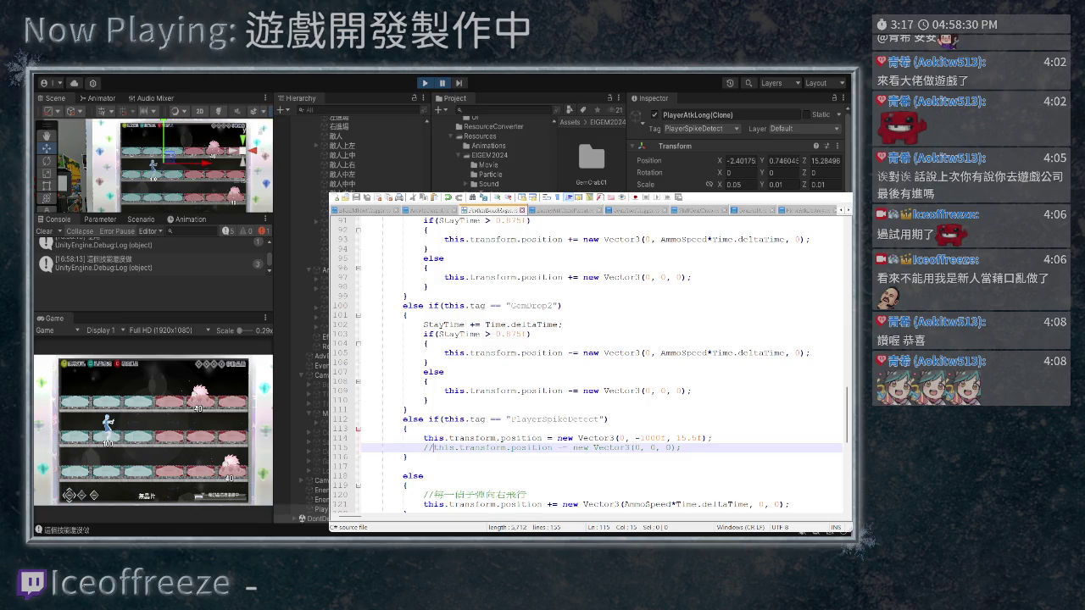
In the other attack script, delete the PlayerSpikeDetect branch, its movement code and the leftover empty lines
{"action": "scroll", "coordinate": [593, 364], "scroll_direction": "down", "scroll_amount": 1}
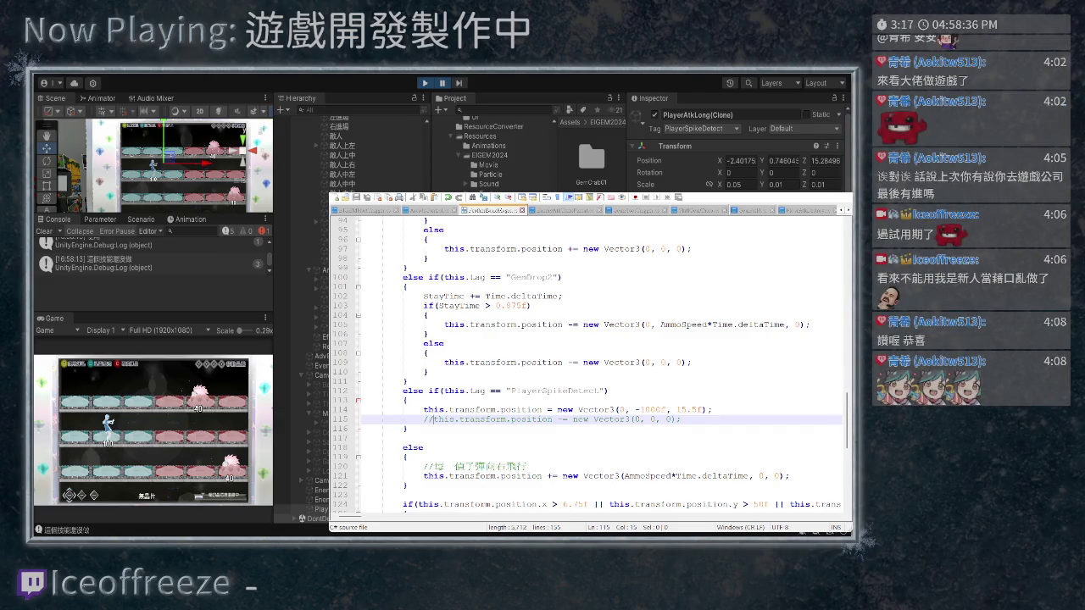
{"action": "key", "text": "ctrl+Tab"}
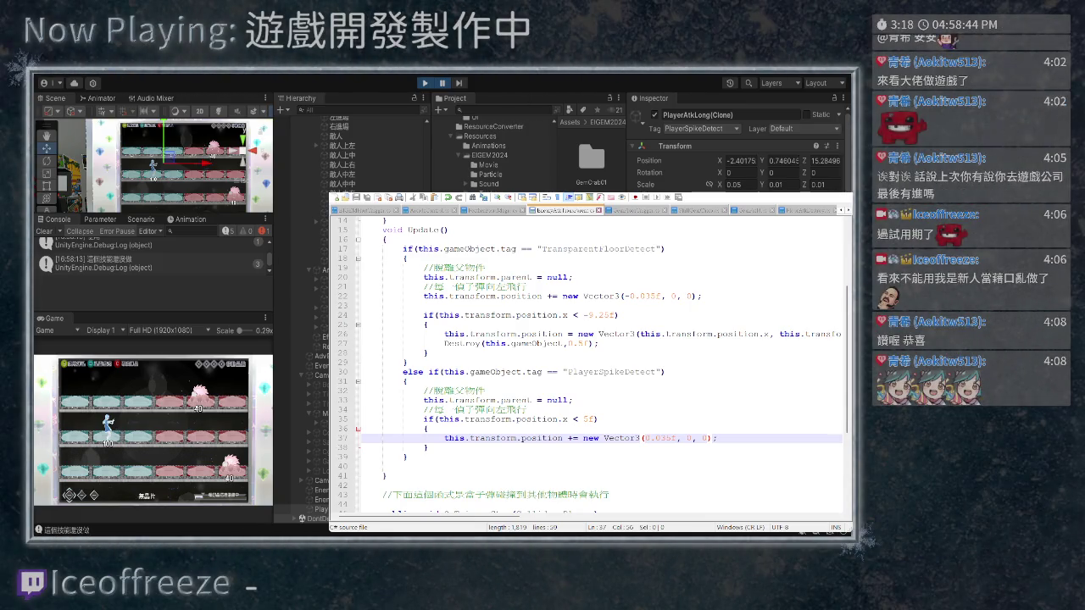
{"action": "key", "text": "ctrl+Page_Up"}
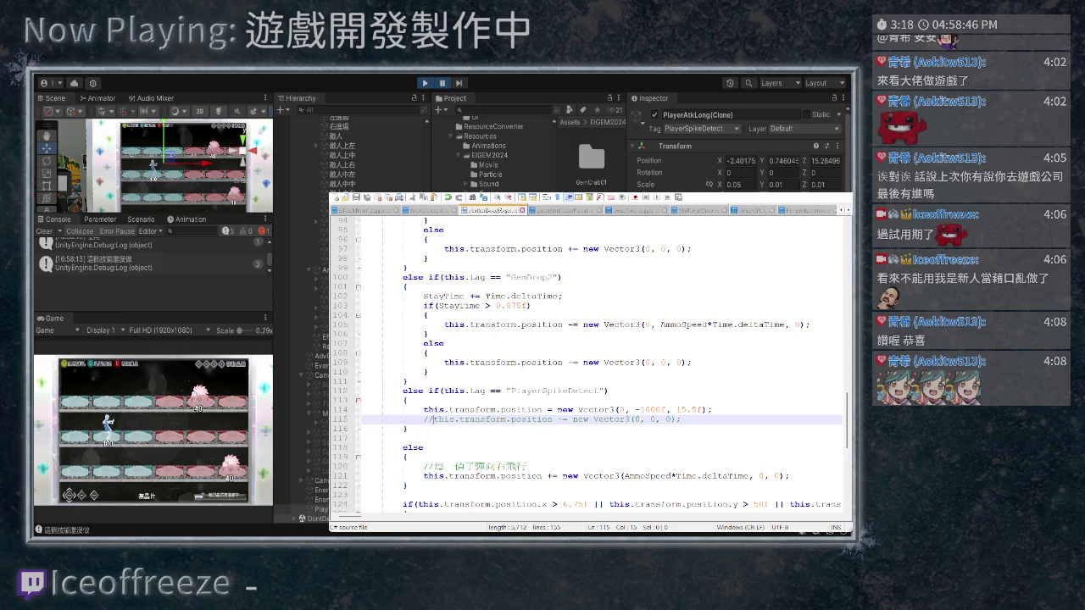
{"action": "key", "text": "ctrl+Page_Down"}
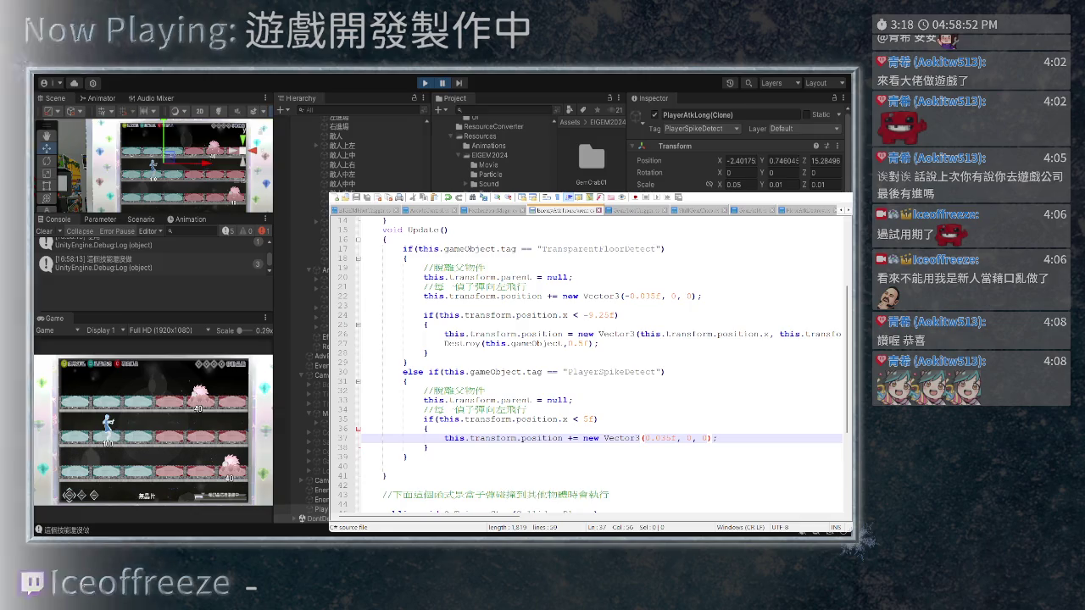
{"action": "mouse_move", "coordinate": [428, 447]}
{"action": "left_mouse_down"}
{"action": "mouse_move", "coordinate": [362, 418]}
{"action": "mouse_move", "coordinate": [362, 389]}
{"action": "left_mouse_up"}
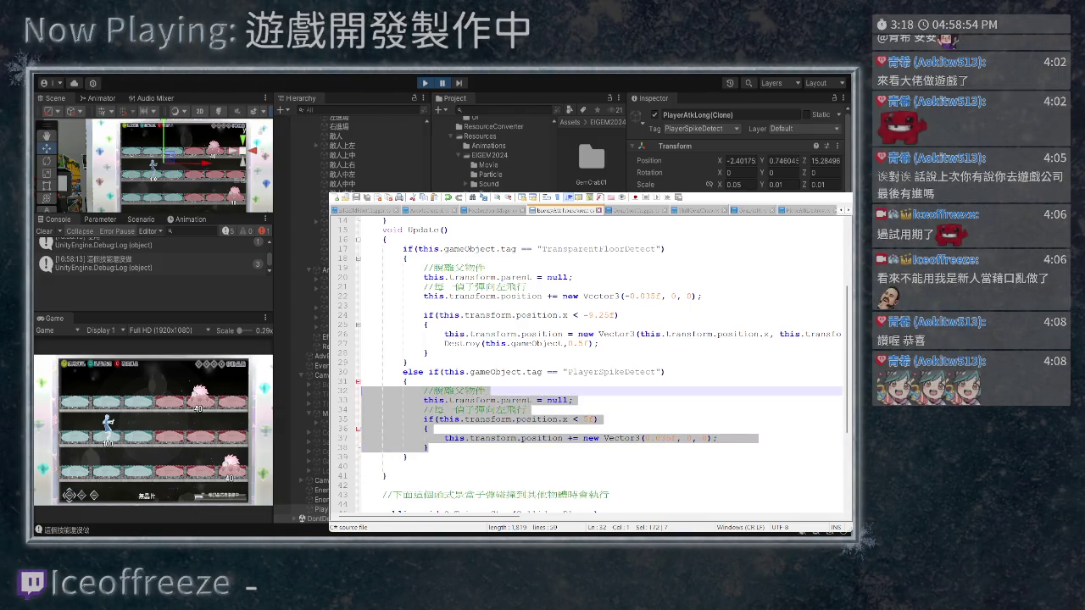
{"action": "key", "text": "Delete"}
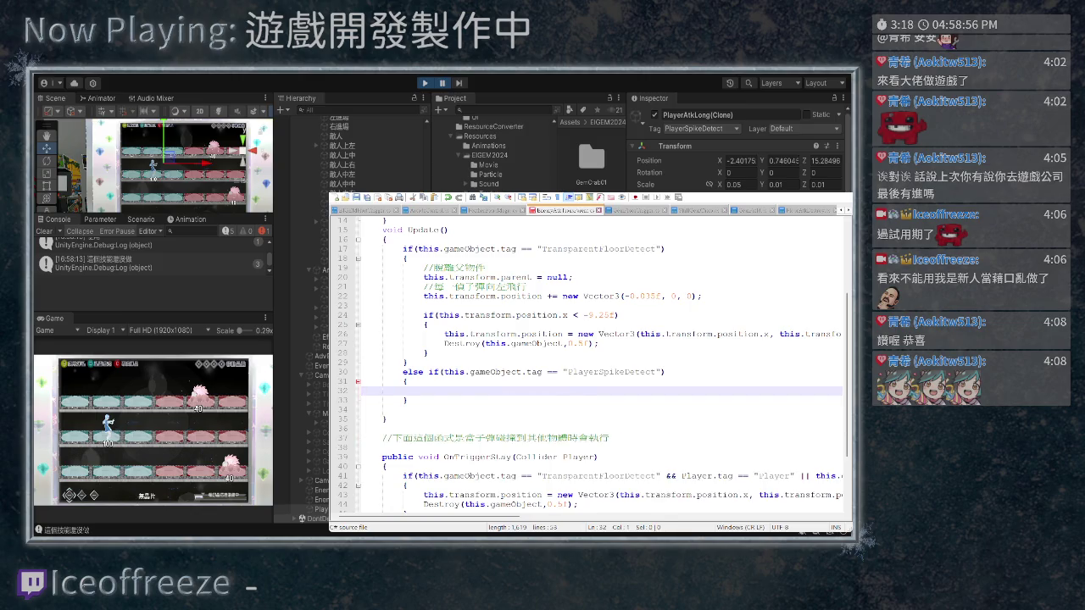
{"action": "left_click_drag", "start_coordinate": [409, 400], "coordinate": [362, 371]}
{"action": "key", "text": "Delete"}
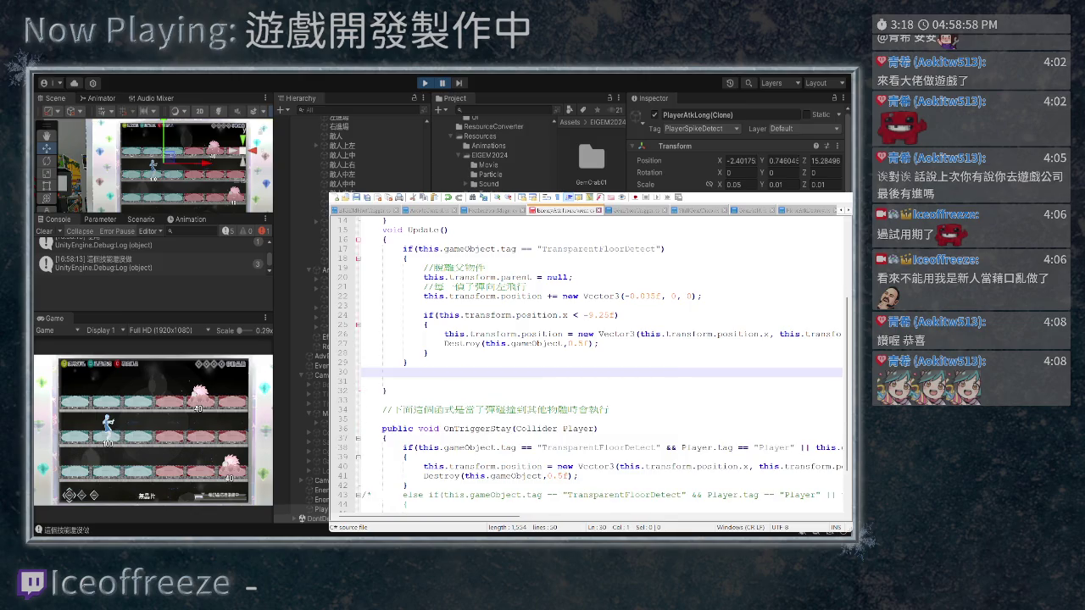
{"action": "key", "text": "Delete"}
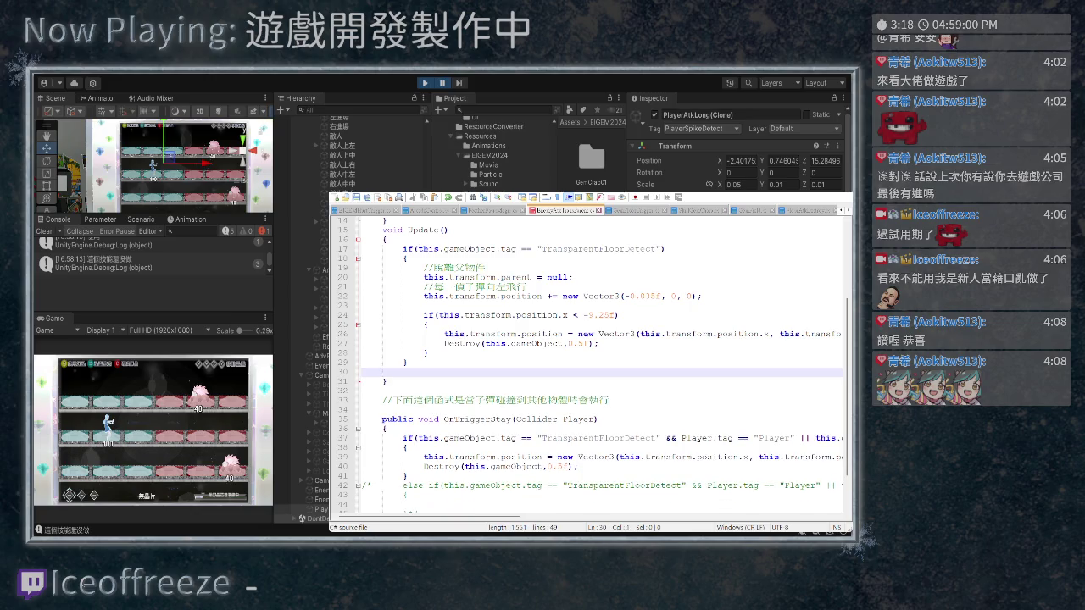
{"action": "key", "text": "BackSpace"}
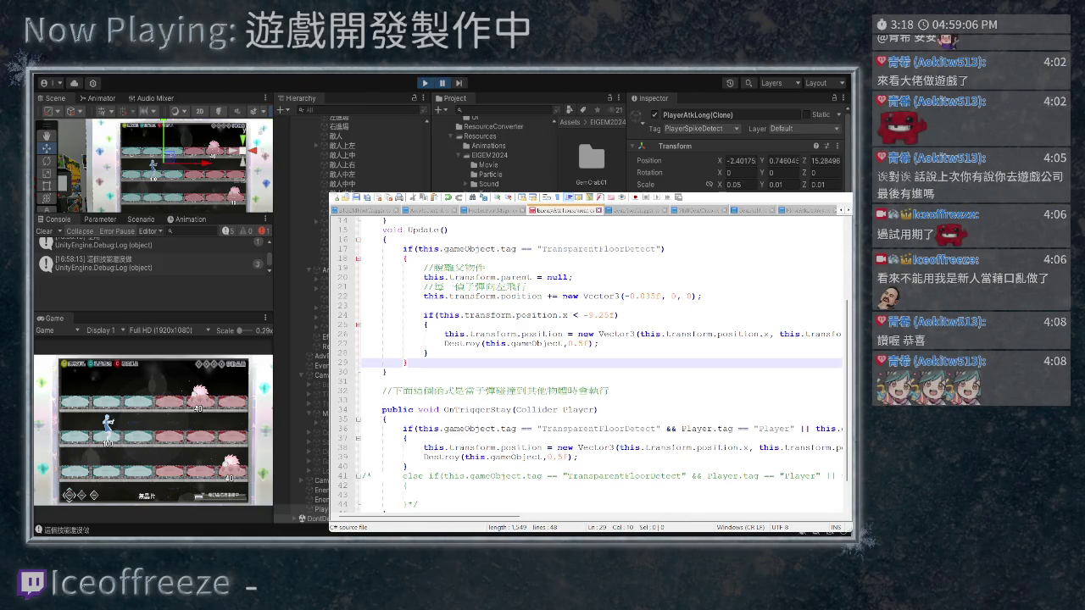
In the -1000f script, paste and undo the detach code, then delete the commented zero-move line
{"action": "key", "text": "ctrl+Tab"}
{"action": "key", "text": "shift+Up"}
{"action": "key", "text": "shift+Up"}
{"action": "key", "text": "shift+Up"}
{"action": "key", "text": "ctrl+v"}
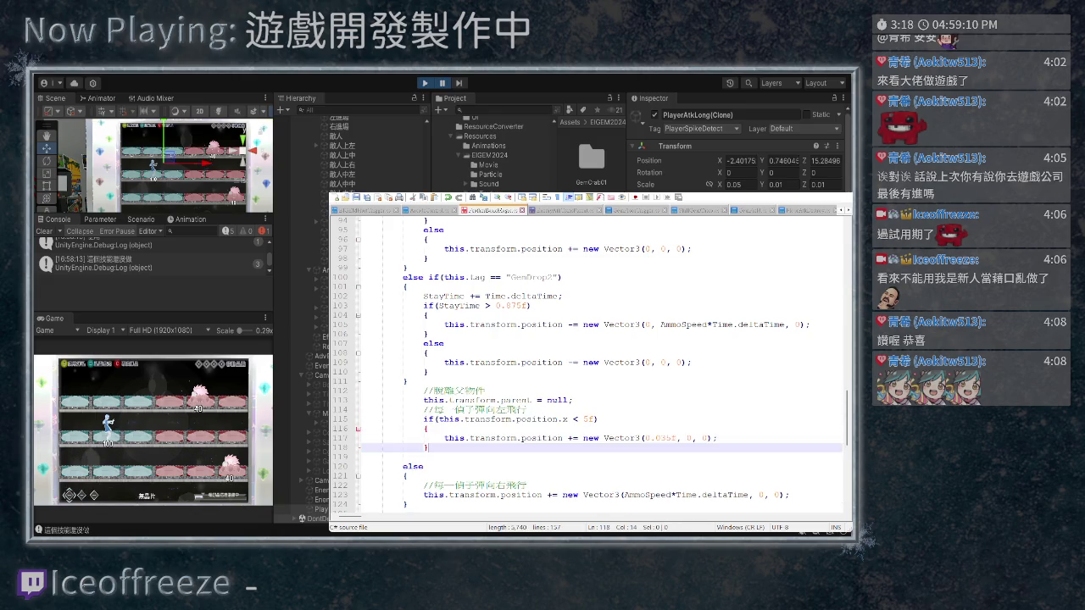
{"action": "key", "text": "ctrl+z"}
{"action": "key", "text": "shift+Up"}
{"action": "key", "text": "shift+Up"}
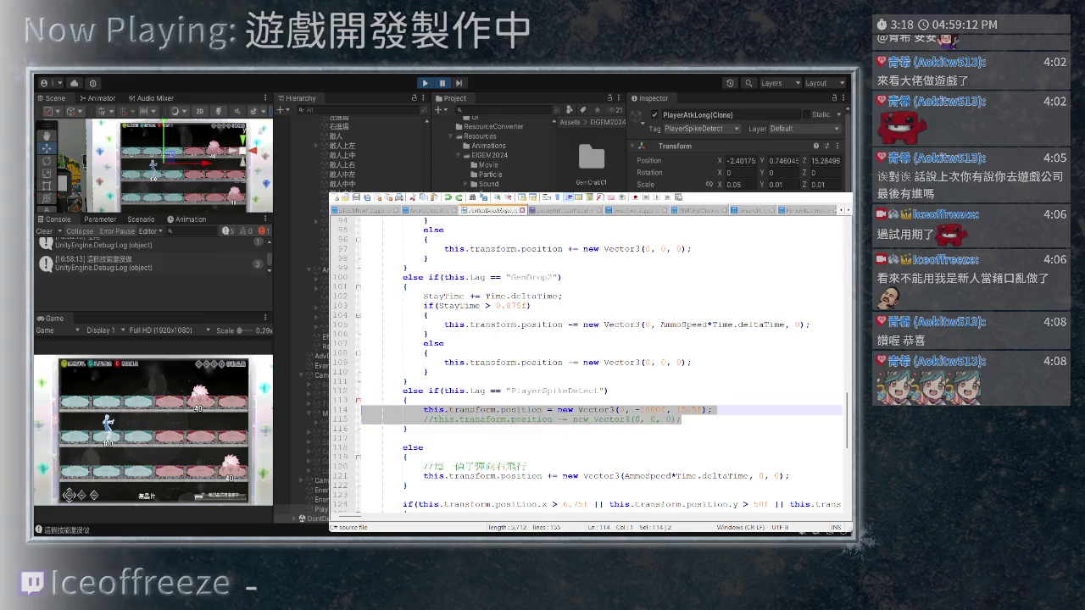
{"action": "key", "text": "ctrl+v"}
{"action": "scroll", "coordinate": [589, 365], "scroll_direction": "down", "scroll_amount": 2}
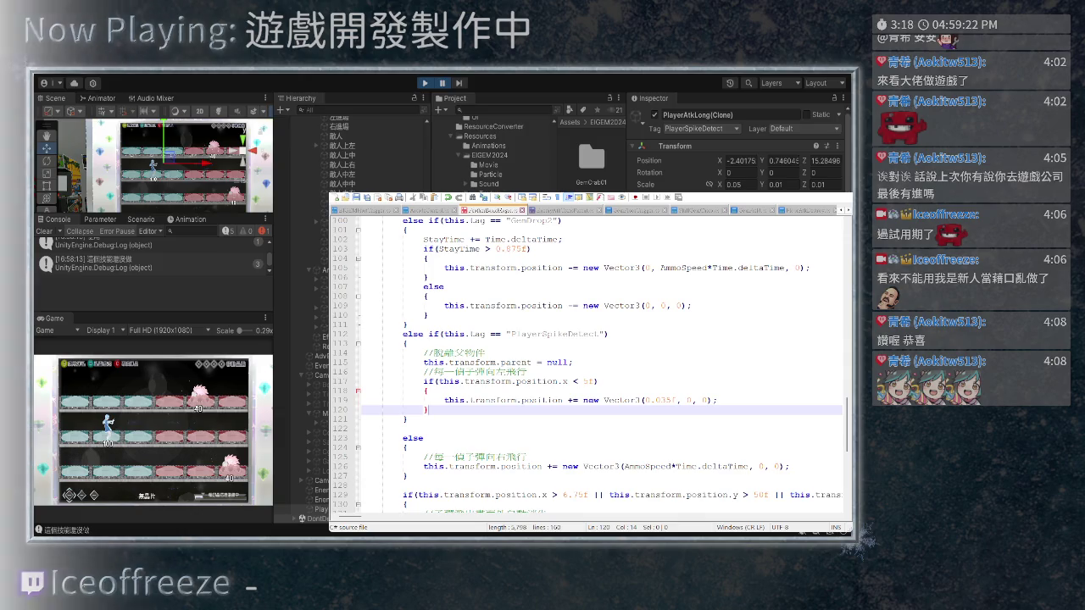
{"action": "key", "text": "ctrl+z"}
{"action": "key", "text": "shift+End"}
{"action": "key", "text": "shift+Home"}
{"action": "key", "text": "BackSpace"}
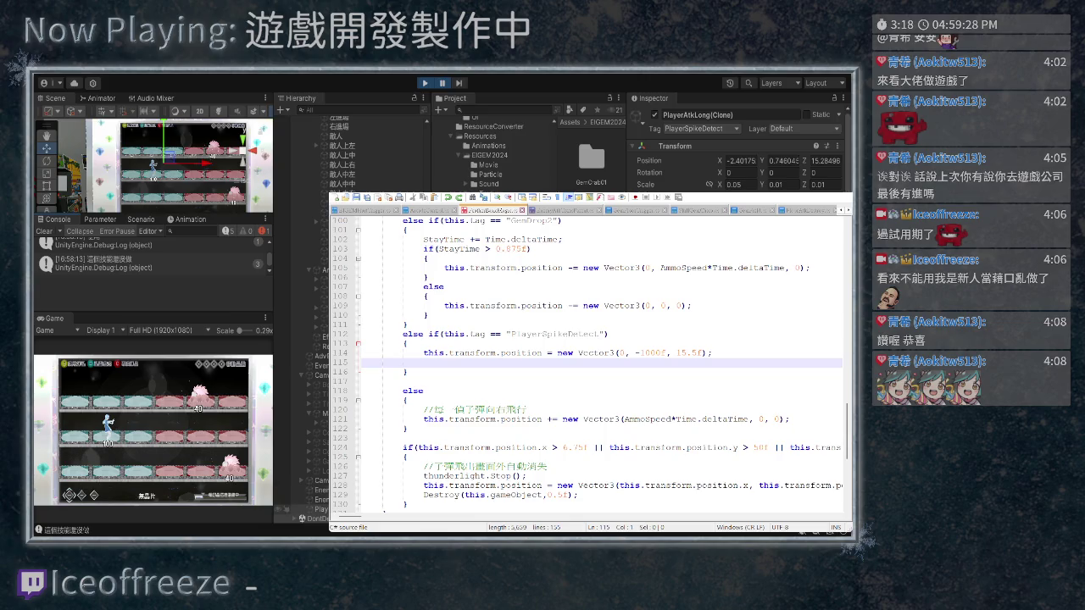
Delete the PlayerSpikeDetect else-if block and the blank lines around the GemDrop2 branch
{"action": "scroll", "coordinate": [736, 144], "scroll_direction": "down", "scroll_amount": 5}
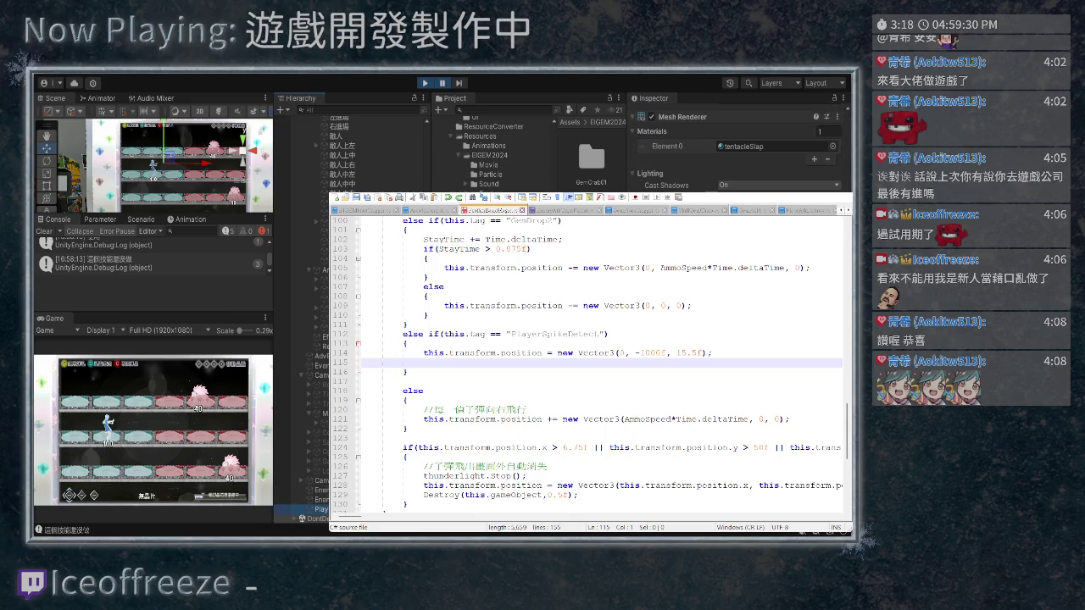
{"action": "scroll", "coordinate": [736, 144], "scroll_direction": "up", "scroll_amount": 5}
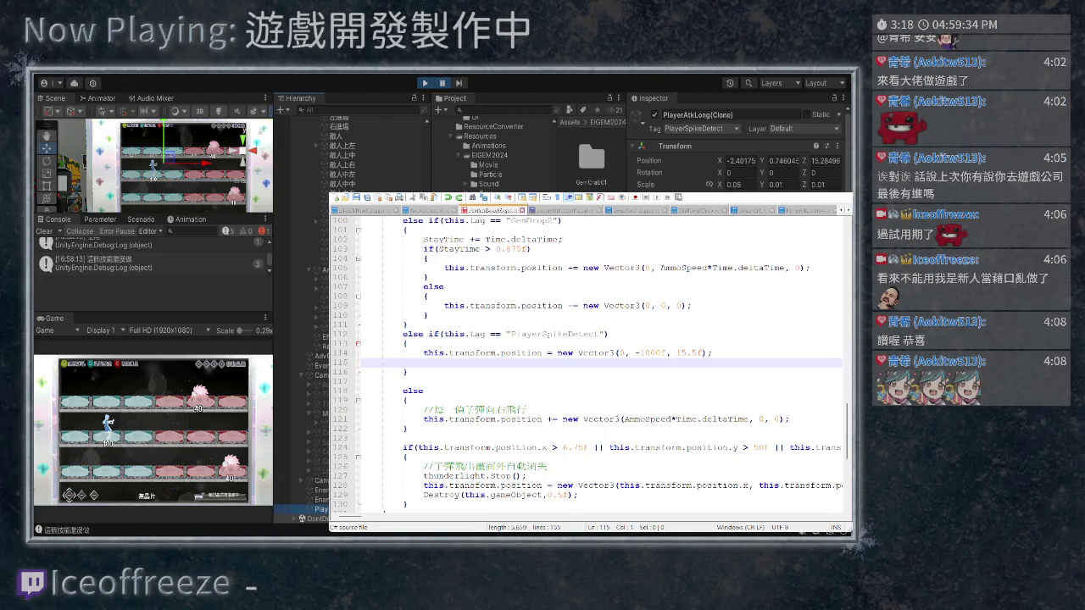
{"action": "key", "text": "BackSpace"}
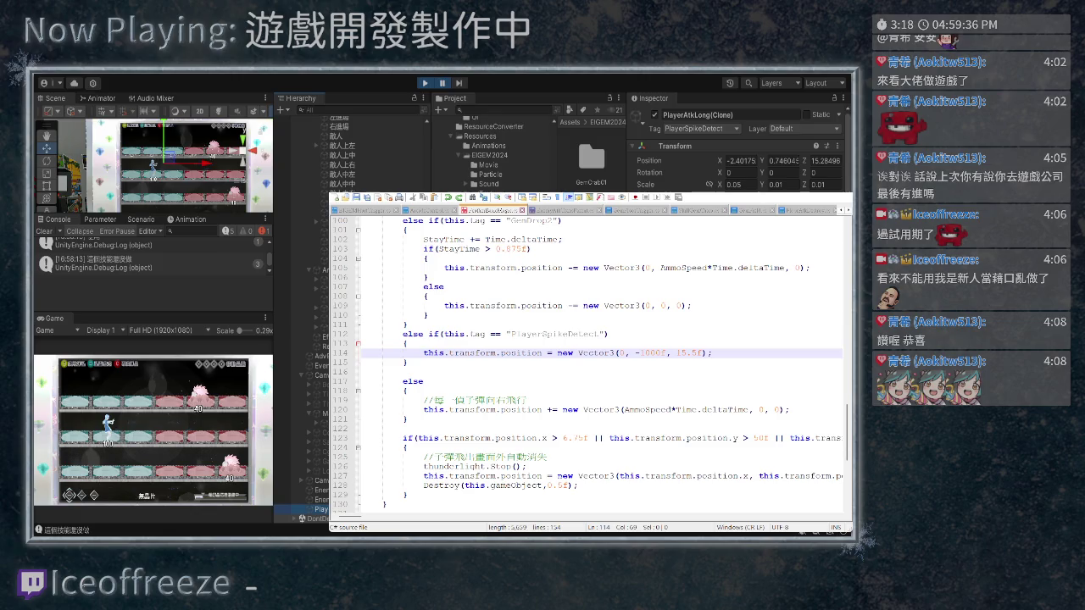
{"action": "mouse_move", "coordinate": [407, 362]}
{"action": "left_mouse_down"}
{"action": "mouse_move", "coordinate": [364, 353]}
{"action": "mouse_move", "coordinate": [363, 334]}
{"action": "left_mouse_up"}
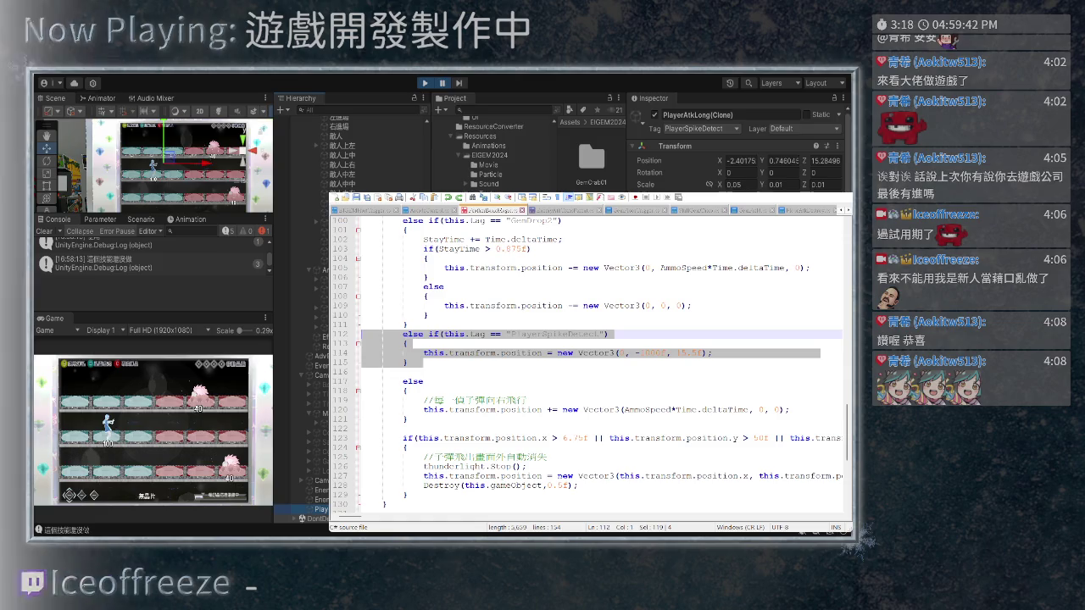
{"action": "key", "text": "BackSpace"}
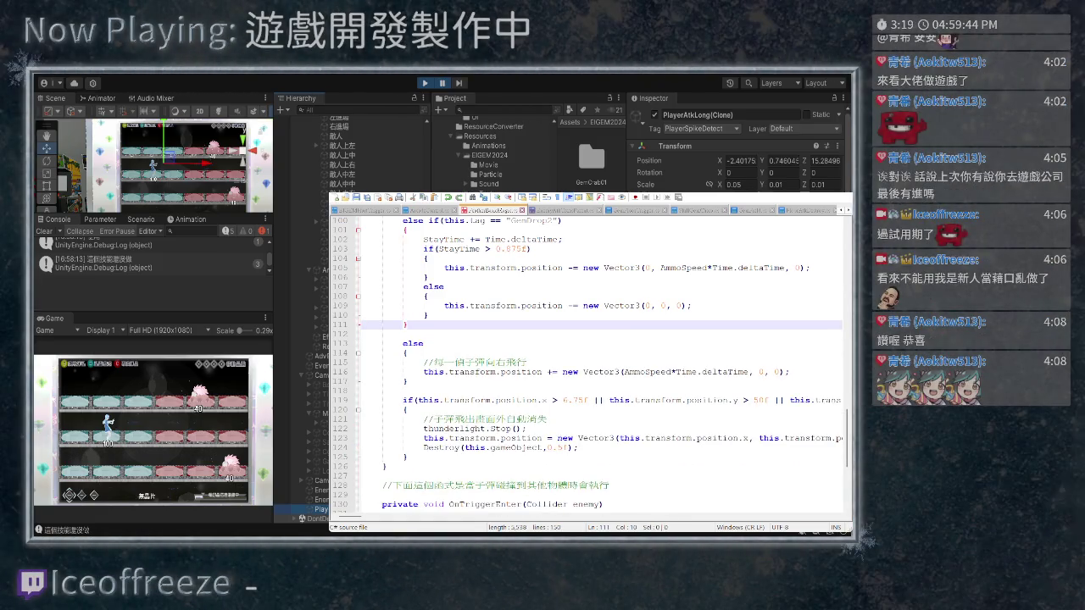
{"action": "key", "text": "BackSpace"}
{"action": "scroll", "coordinate": [590, 362], "scroll_direction": "up", "scroll_amount": 3}
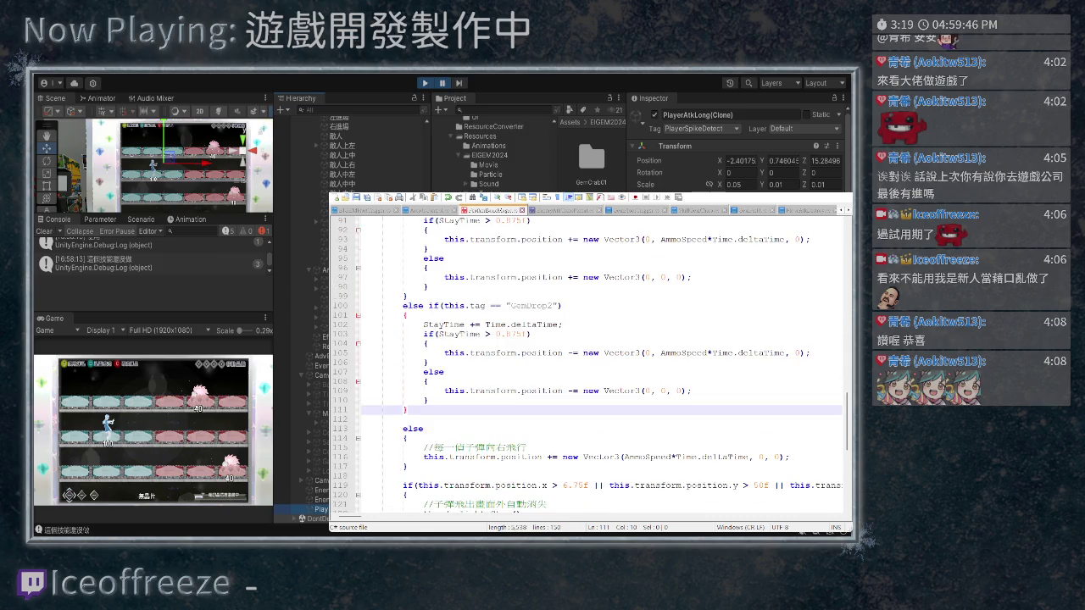
{"action": "left_click", "coordinate": [402, 418]}
{"action": "key", "text": "BackSpace"}
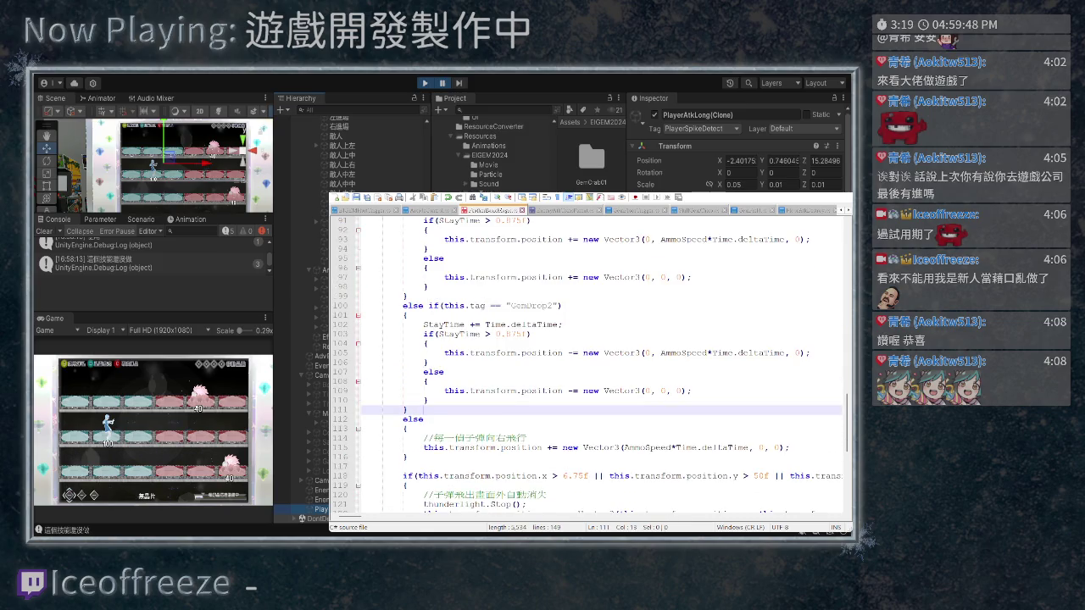
In the TransparentFloorDetect script, find the parent = null statement and test adding a line after it
{"action": "key", "text": "ctrl+Tab"}
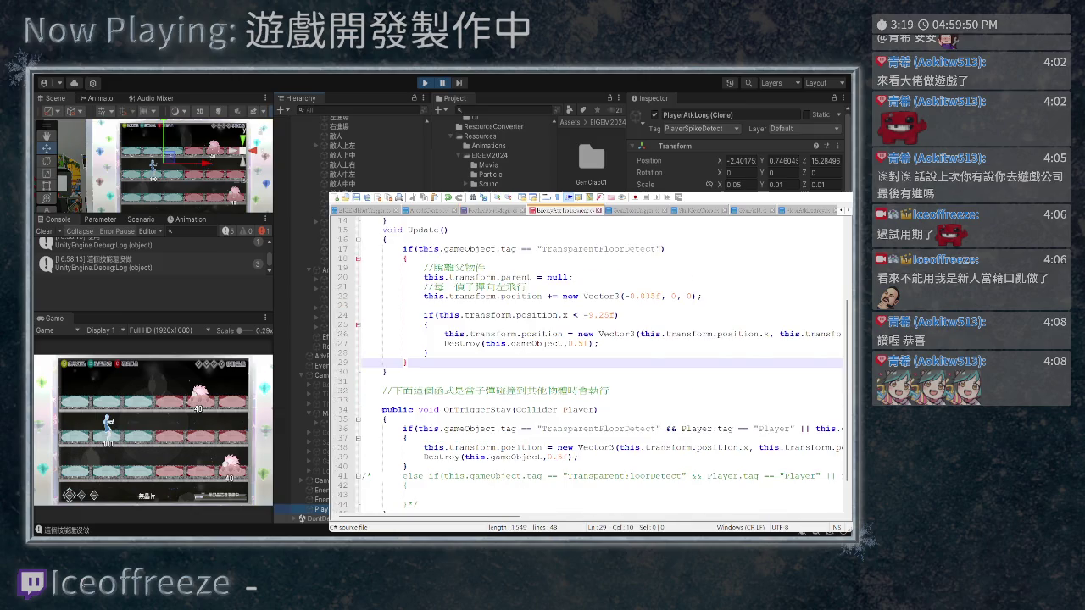
{"action": "scroll", "coordinate": [589, 355], "scroll_direction": "up", "scroll_amount": 1}
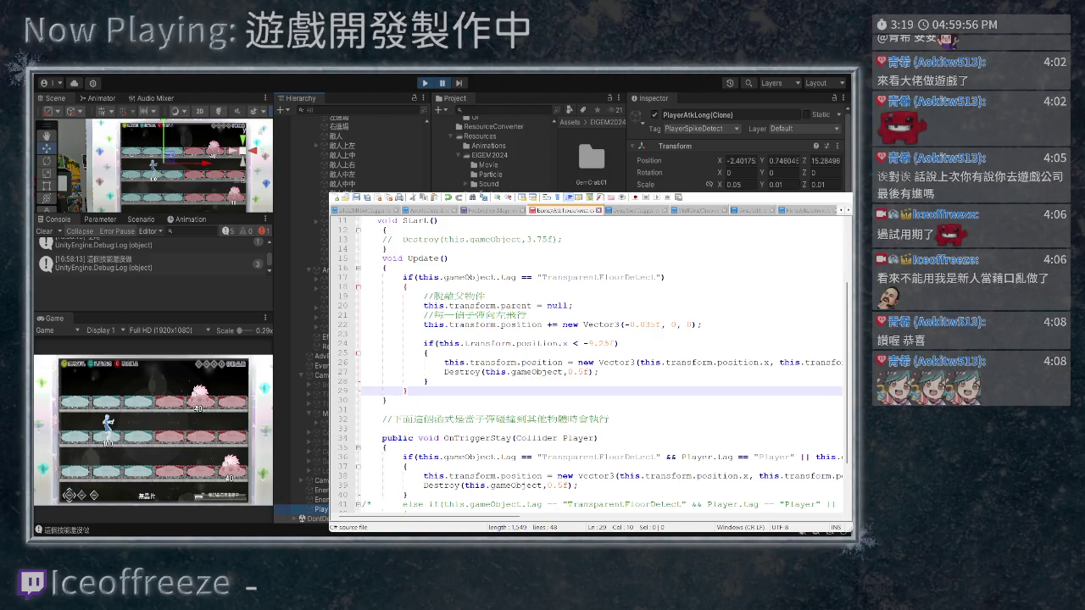
{"action": "left_click_drag", "start_coordinate": [573, 305], "coordinate": [422, 305]}
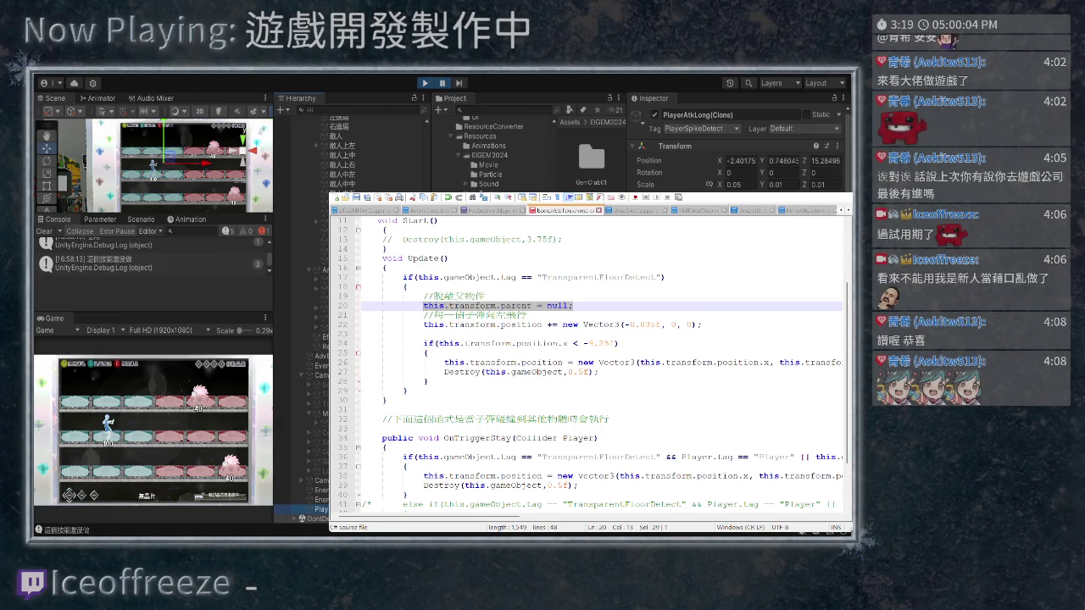
{"action": "left_click", "coordinate": [574, 305]}
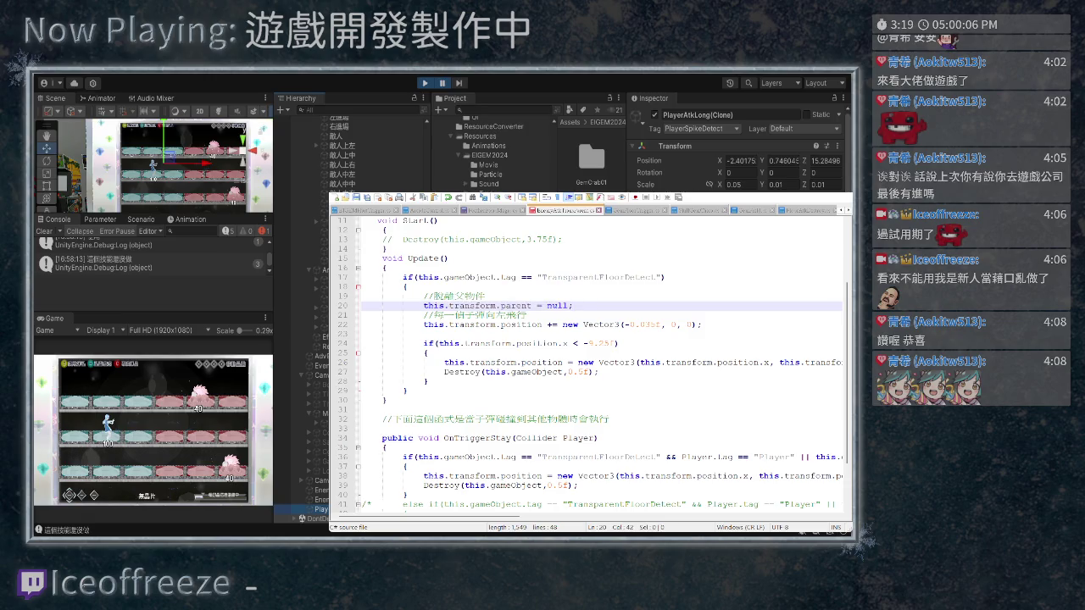
{"action": "left_click", "coordinate": [441, 325]}
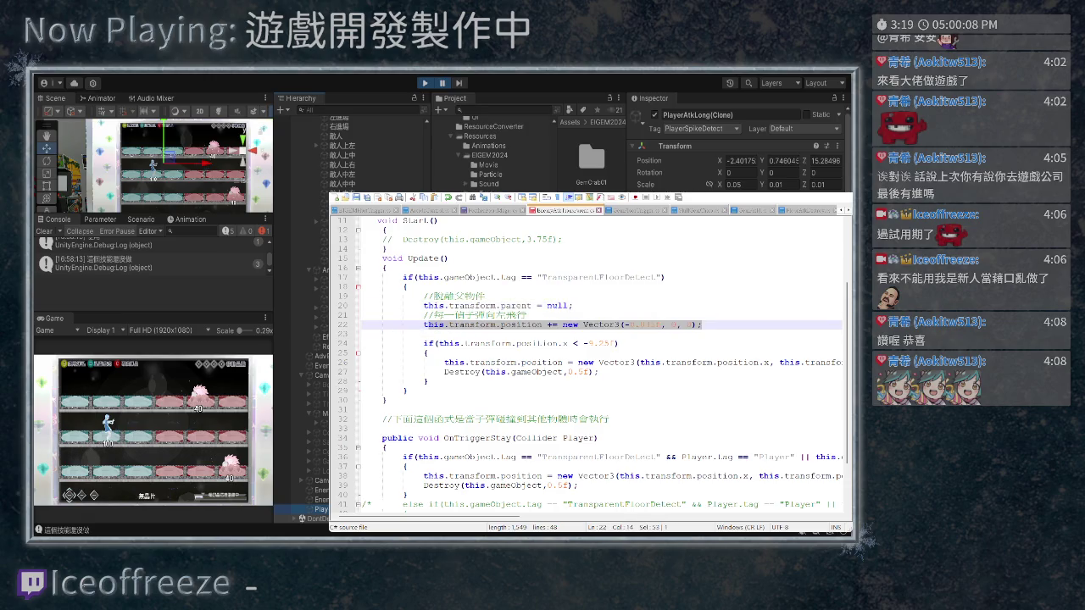
{"action": "left_click", "coordinate": [574, 305]}
{"action": "key", "text": "Return"}
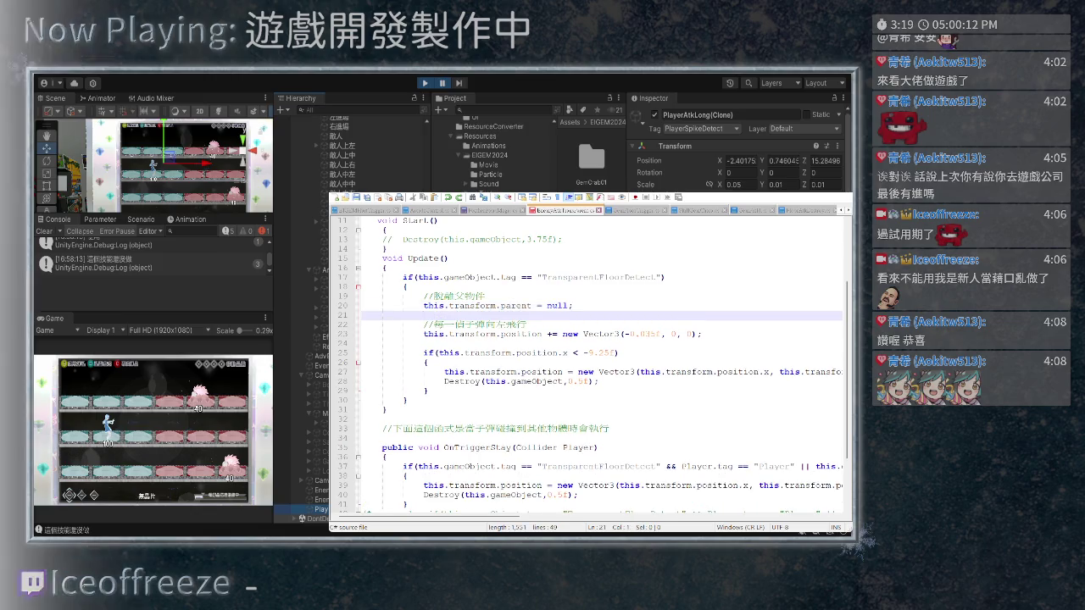
{"action": "key", "text": "ctrl+z"}
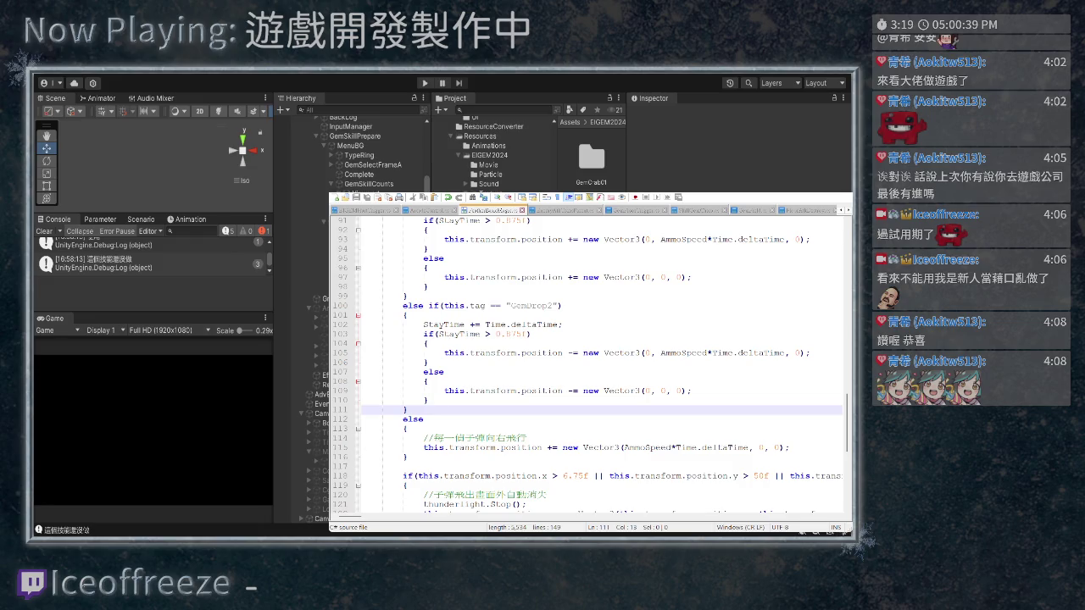
Start play mode and select the player object in the Hierarchy
{"action": "left_click", "coordinate": [425, 82]}
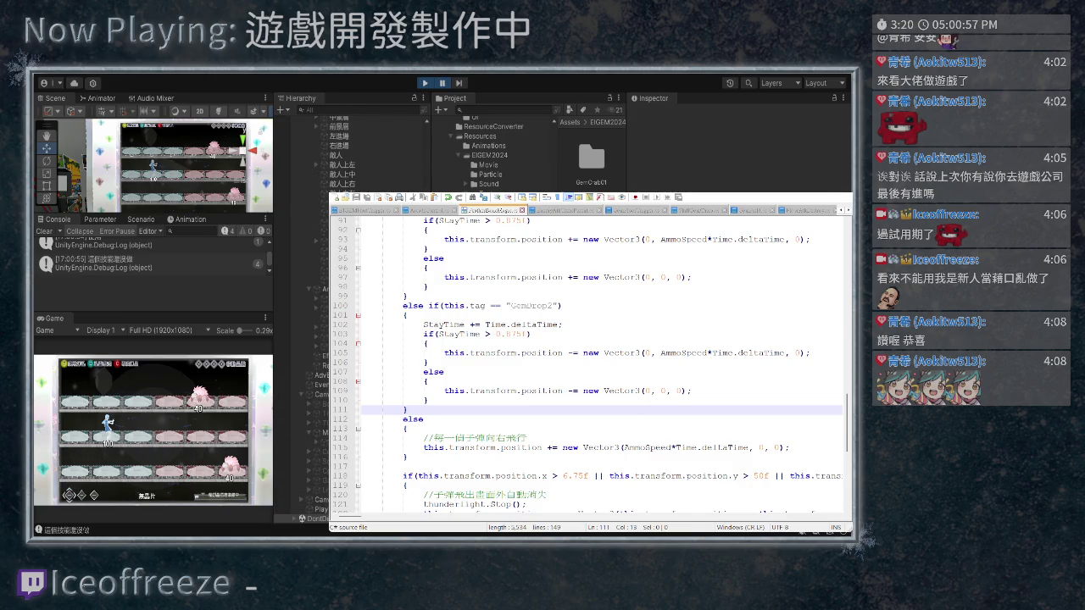
{"action": "left_click", "coordinate": [293, 508]}
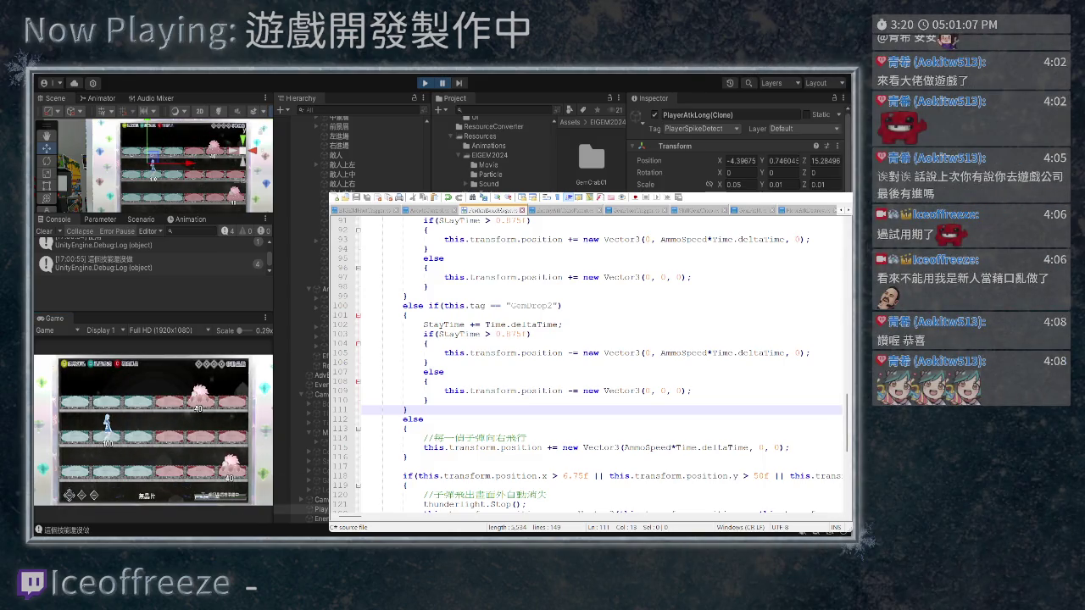
{"action": "scroll", "coordinate": [593, 365], "scroll_direction": "up", "scroll_amount": 2}
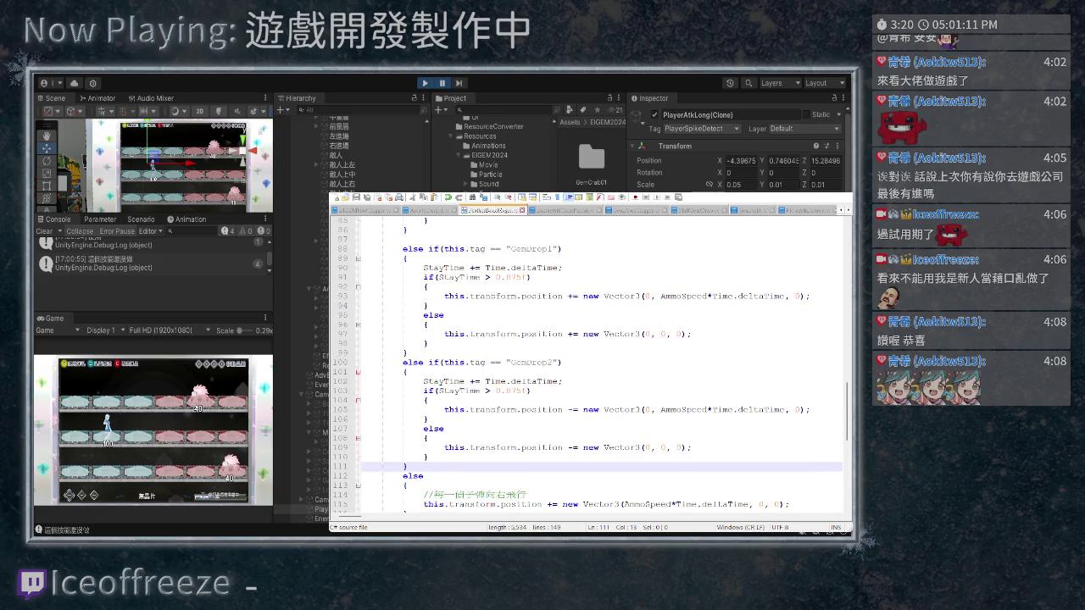
Paste an else-if PlayerSpikeDetect branch into the TransparentFloorDetect script
{"action": "key", "text": "ctrl+Tab"}
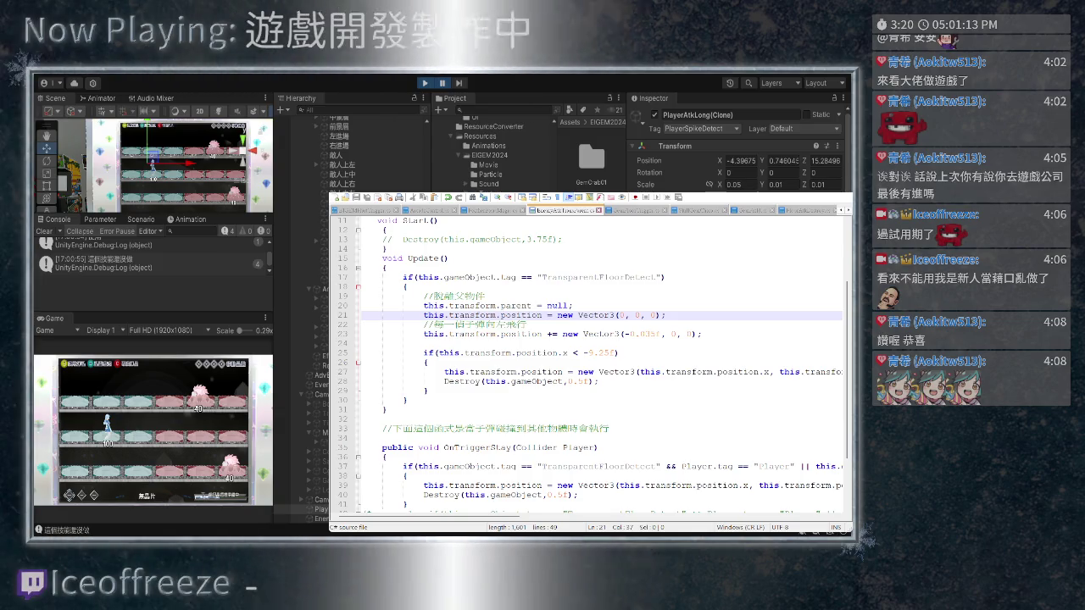
{"action": "scroll", "coordinate": [588, 365], "scroll_direction": "up", "scroll_amount": 1}
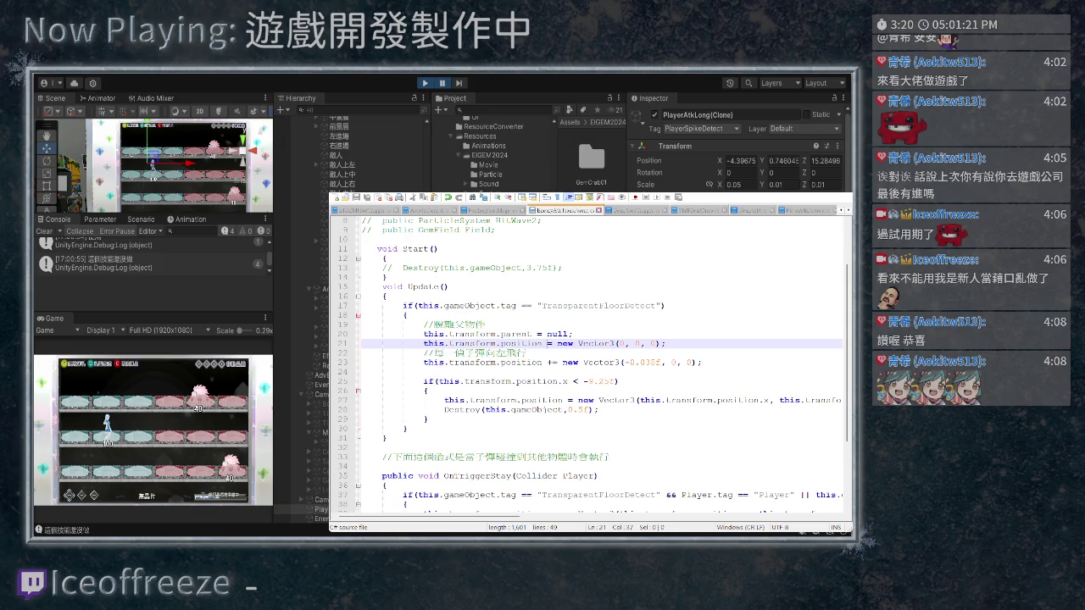
{"action": "scroll", "coordinate": [588, 365], "scroll_direction": "down", "scroll_amount": 1}
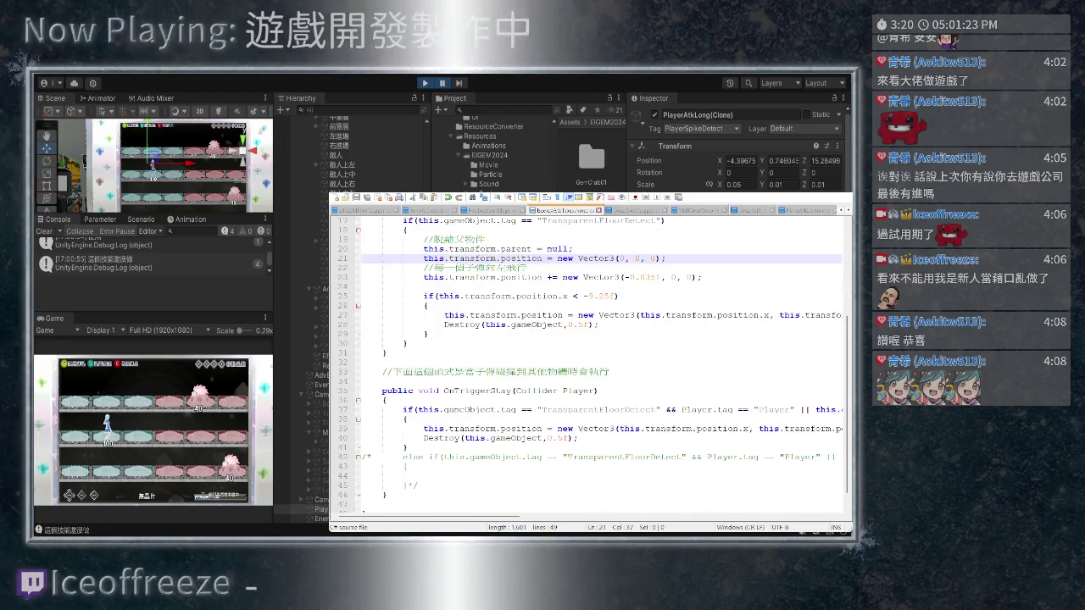
{"action": "left_click", "coordinate": [552, 352]}
{"action": "key", "text": "ctrl+v"}
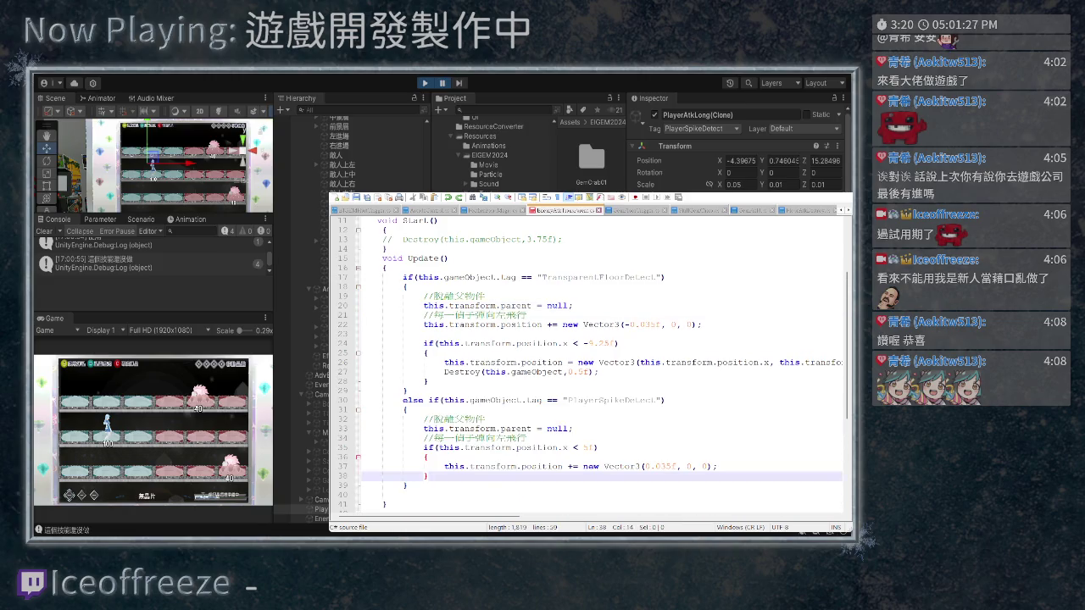
Copy the 0.035f forward-move statement onto a new line right below parent = null
{"action": "scroll", "coordinate": [589, 365], "scroll_direction": "down", "scroll_amount": 2}
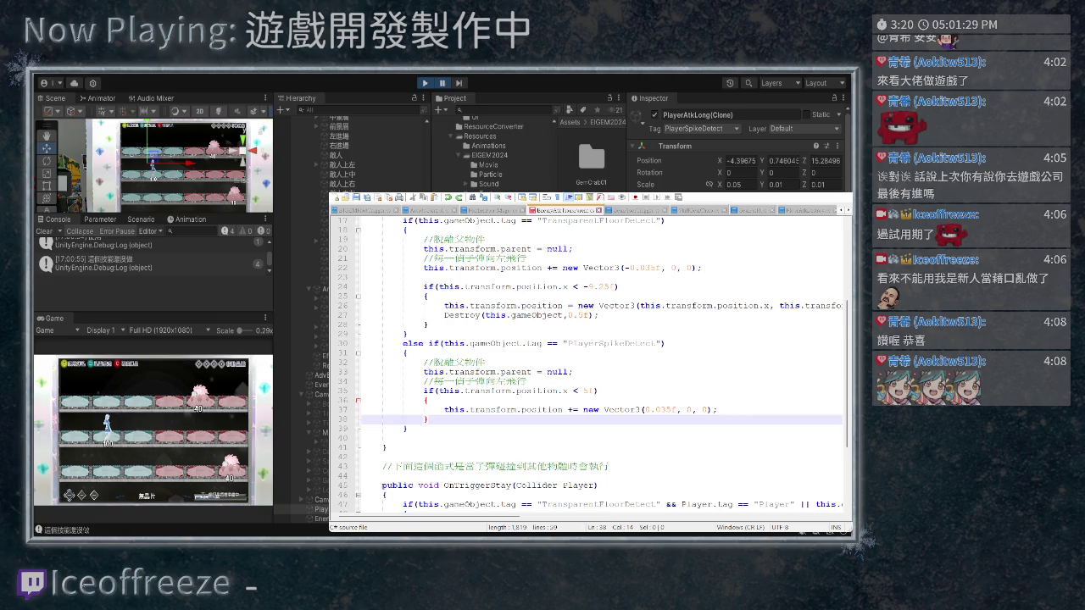
{"action": "scroll", "coordinate": [589, 364], "scroll_direction": "down", "scroll_amount": 1}
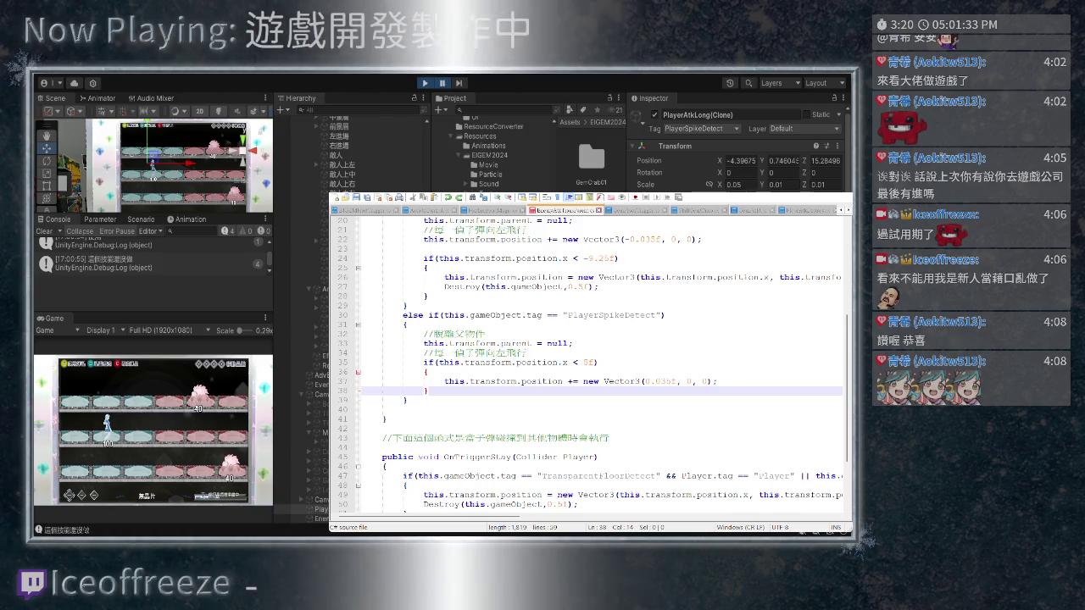
{"action": "scroll", "coordinate": [589, 364], "scroll_direction": "up", "scroll_amount": 1}
{"action": "left_click_drag", "start_coordinate": [718, 409], "coordinate": [444, 409]}
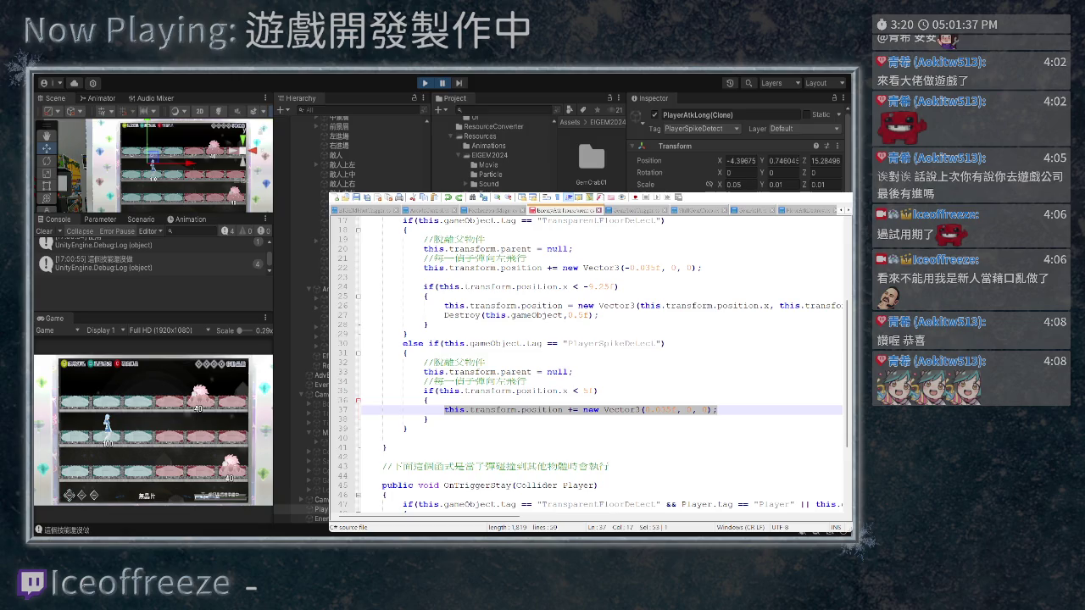
{"action": "key", "text": "ctrl+c"}
{"action": "left_click", "coordinate": [572, 372]}
{"action": "key", "text": "Return"}
{"action": "key", "text": "ctrl+v"}
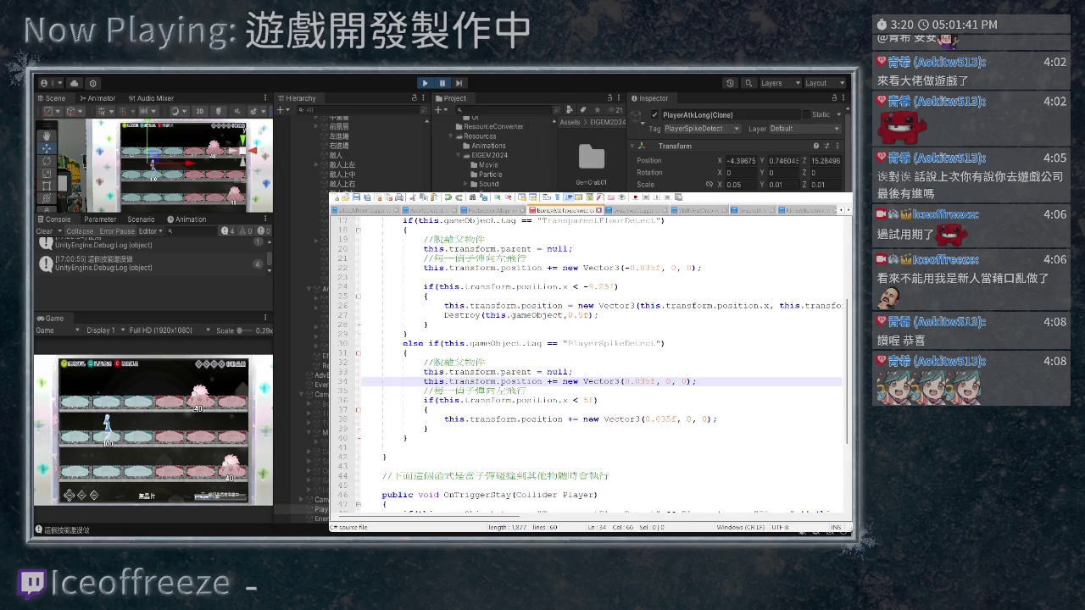
{"action": "key", "text": "ctrl+Page_Up"}
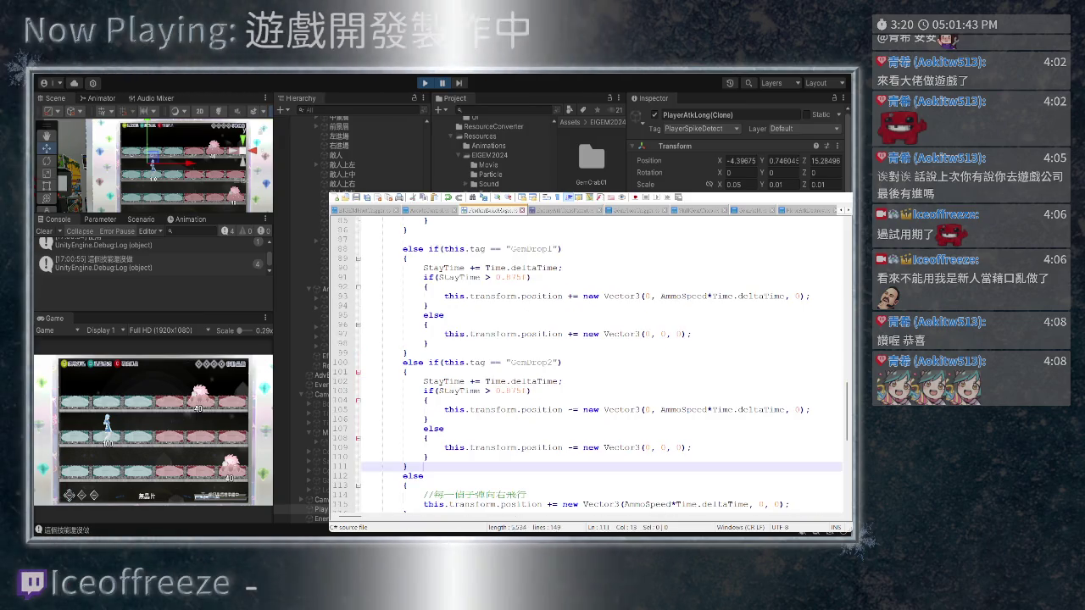
Paste a PlayerSpikeDetect else-if branch into the projectile script, then undo it
{"action": "left_click", "coordinate": [403, 475]}
{"action": "key", "text": "ctrl+v"}
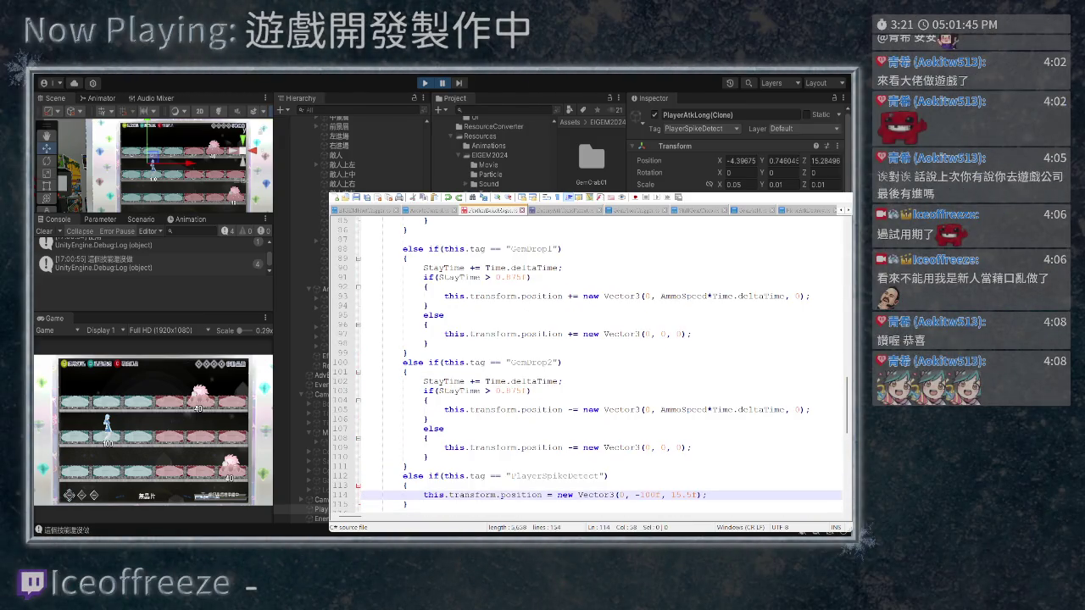
{"action": "type", "text": "0.5"}
{"action": "key", "text": "ctrl+z"}
{"action": "key", "text": "ctrl+z"}
{"action": "key", "text": "ctrl+z"}
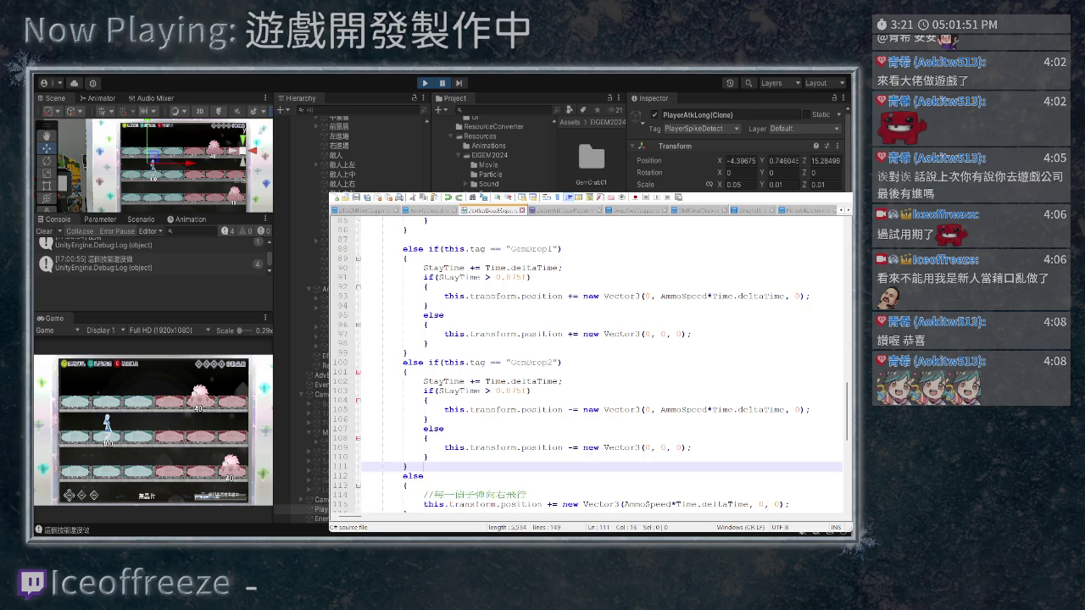
Change the spike's move offset to new Vector3(0.035f, -0.5f, 15.5f) and stop play mode
{"action": "key", "text": "ctrl+Tab"}
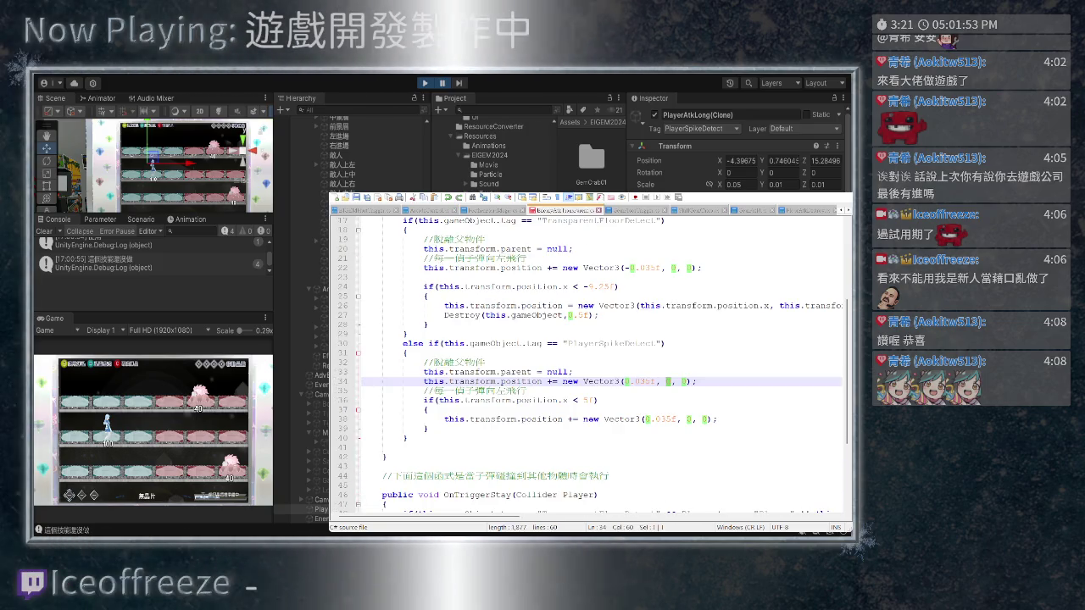
{"action": "type", "text": "-0.5"}
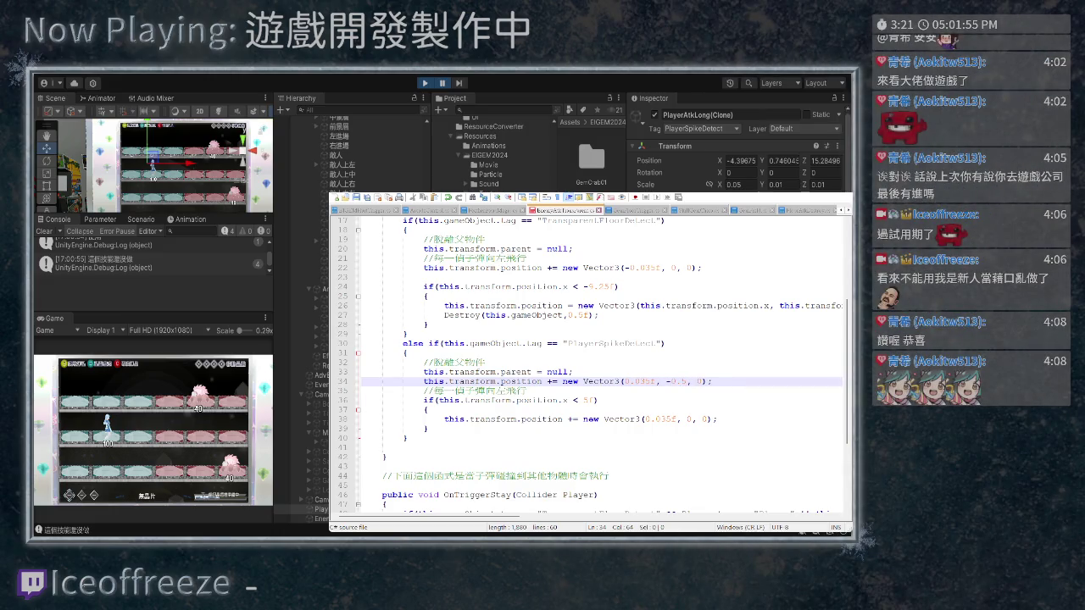
{"action": "key", "text": "Delete"}
{"action": "type", "text": "15.5f"}
{"action": "key", "text": "Left"}
{"action": "type", "text": "f"}
{"action": "key", "text": "ctrl+p"}
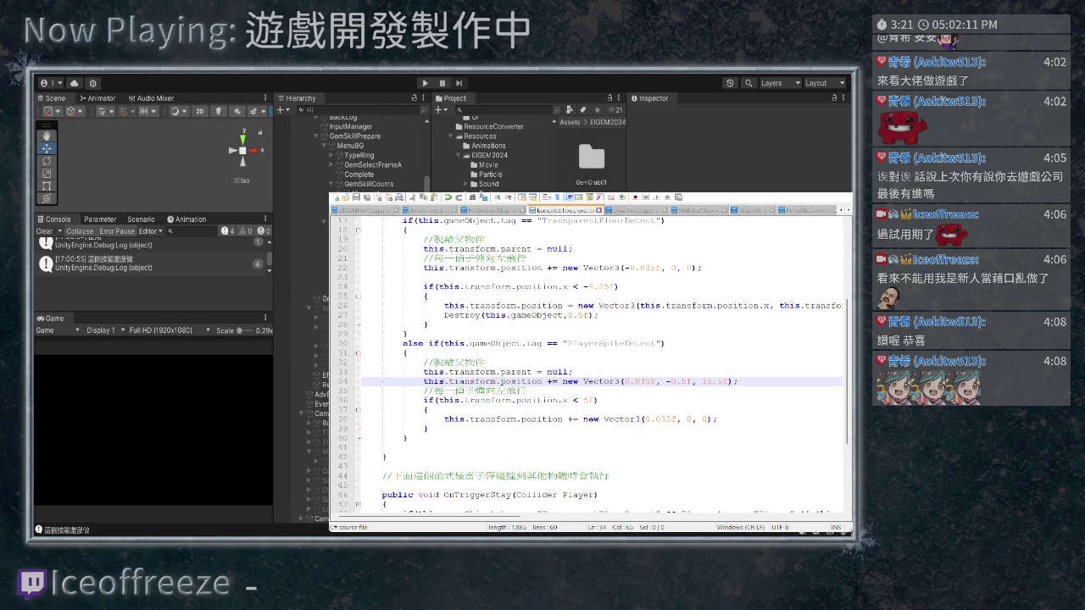
Change the offset's x from 0.035f to 0f, giving Vector3(0f, -0.5f, 15.5f), and start play mode
{"action": "key", "text": "alt+Tab"}
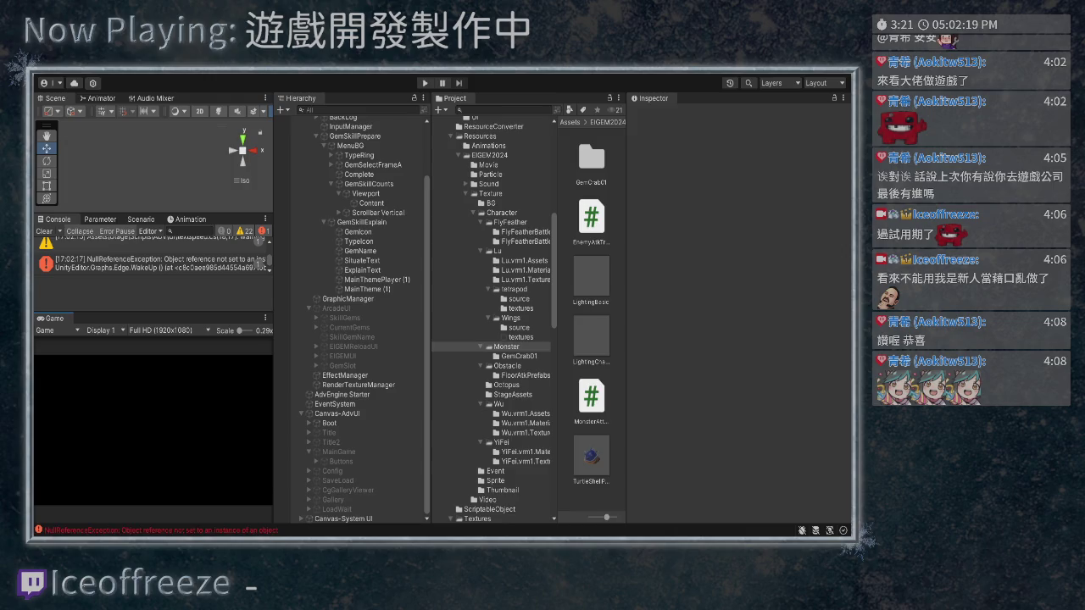
{"action": "key", "text": "alt+Tab"}
{"action": "key", "text": "shift+Left"}
{"action": "key", "text": "shift+Left"}
{"action": "key", "text": "shift+Left"}
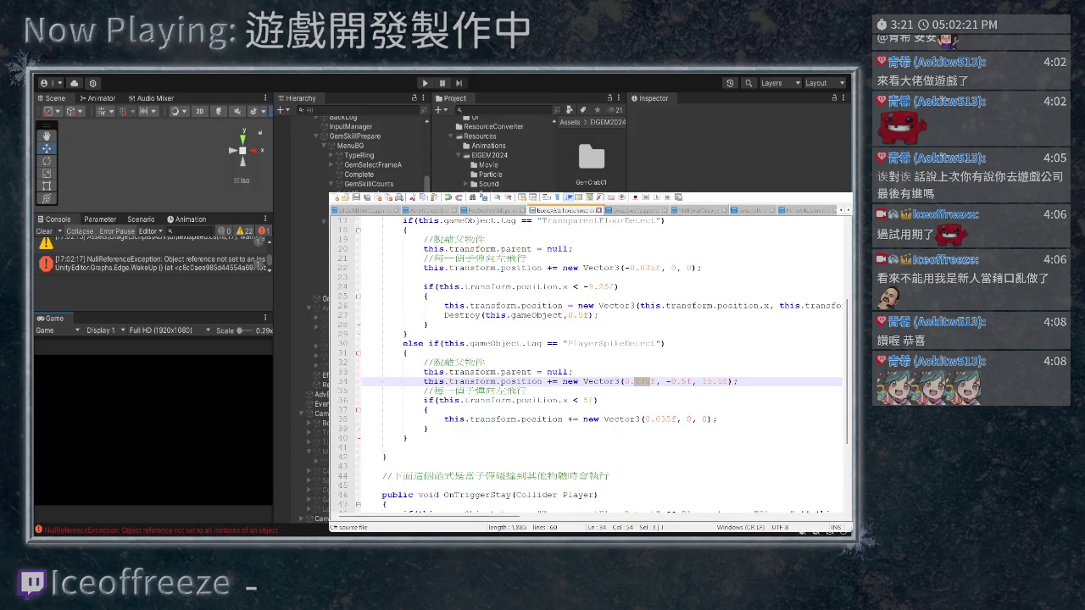
{"action": "key", "text": "BackSpace"}
{"action": "key", "text": "ctrl+p"}
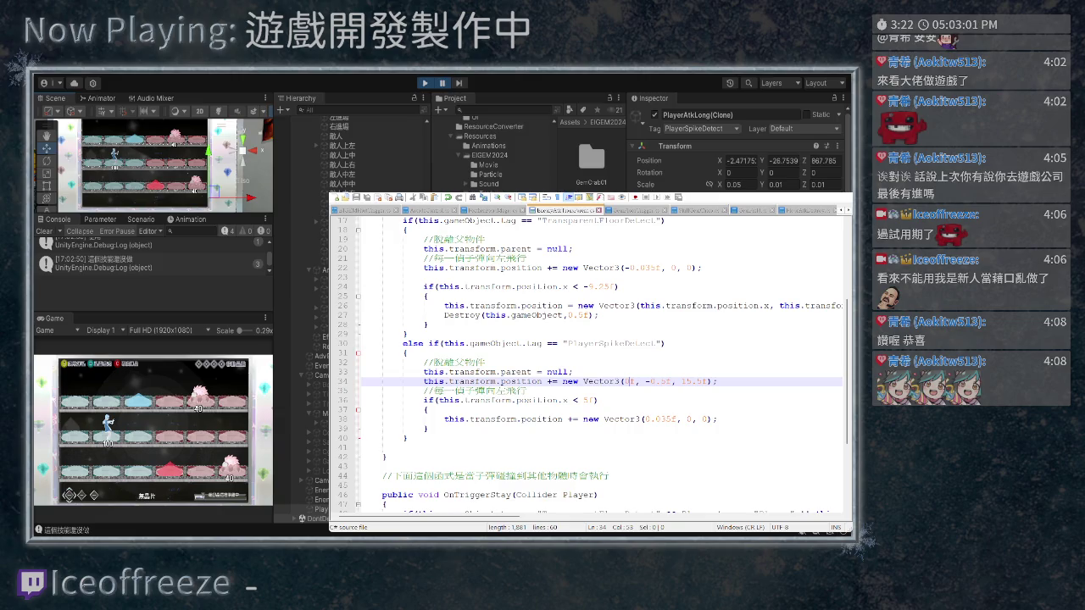
Turn += into = so the spike's position is set outright, save, rerun, and select PlayerAtkLong(Clone)
{"action": "key", "text": "BackSpace"}
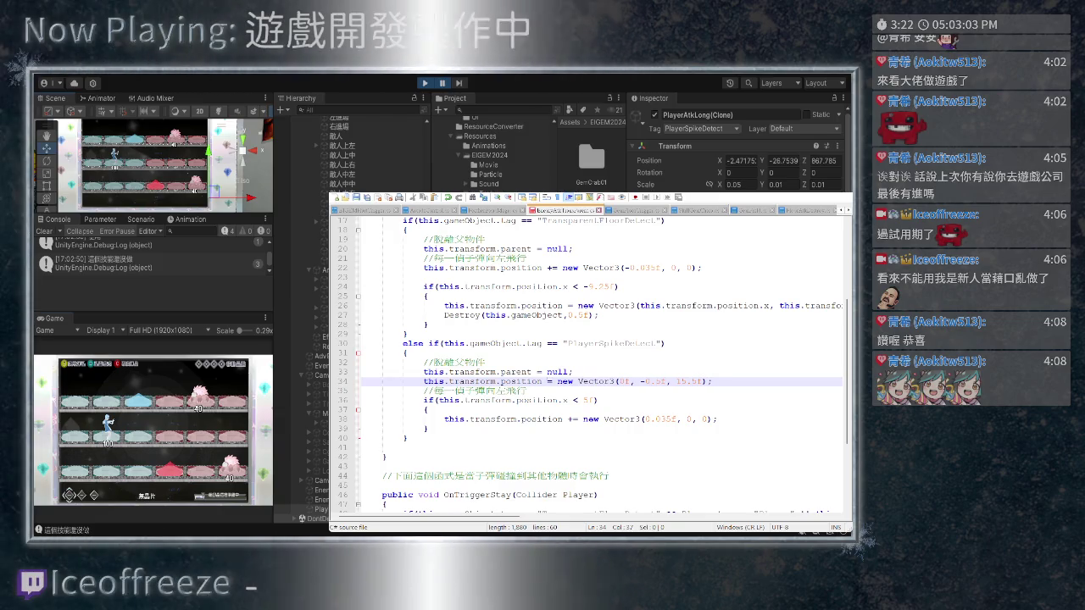
{"action": "key", "text": "ctrl+s"}
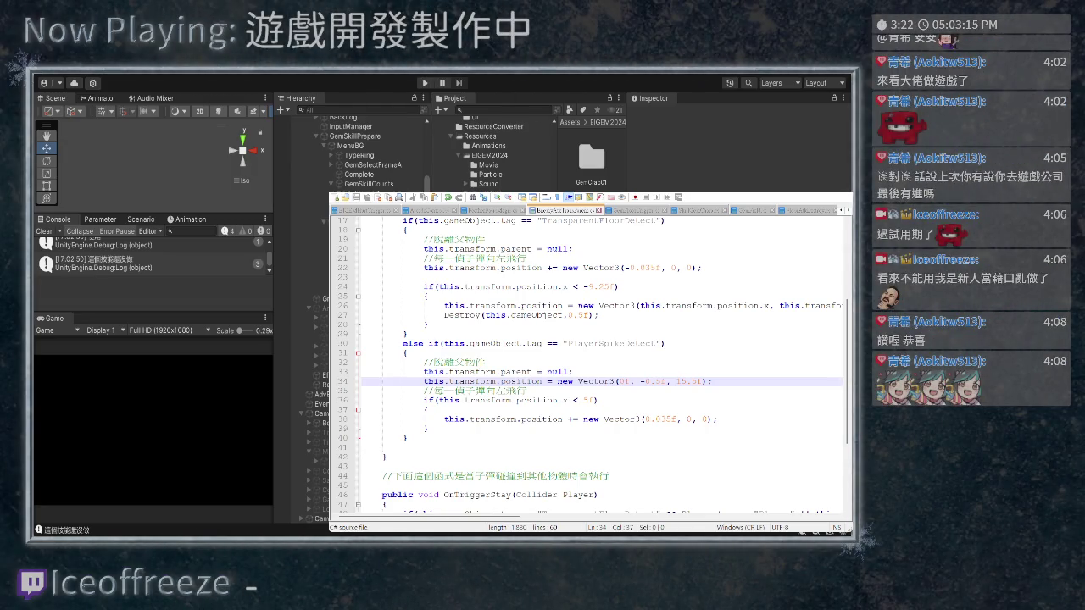
{"action": "key", "text": "ctrl+p"}
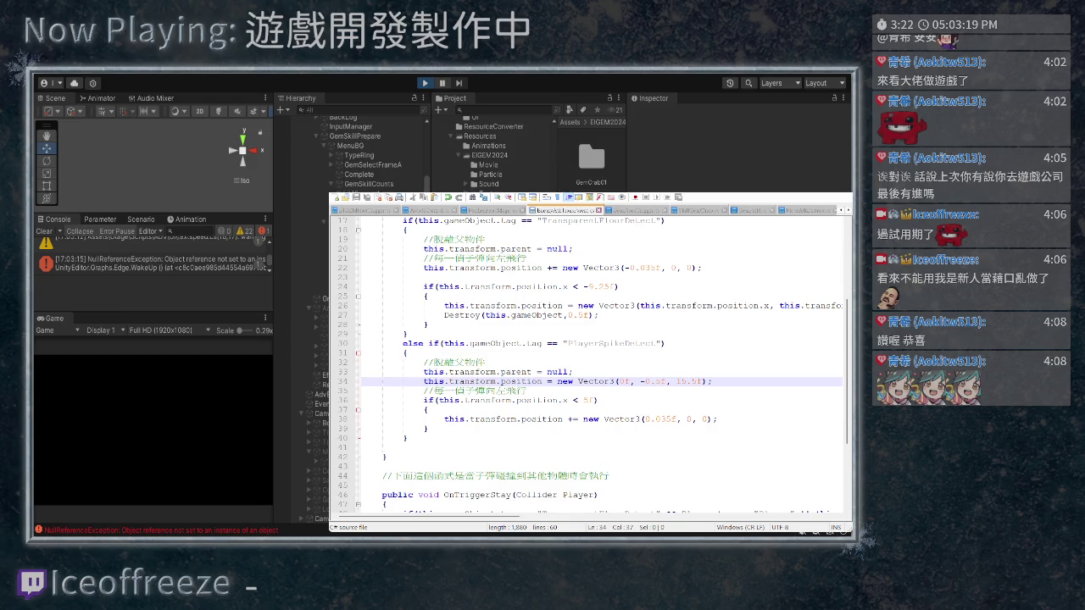
{"action": "key", "text": "ctrl+p"}
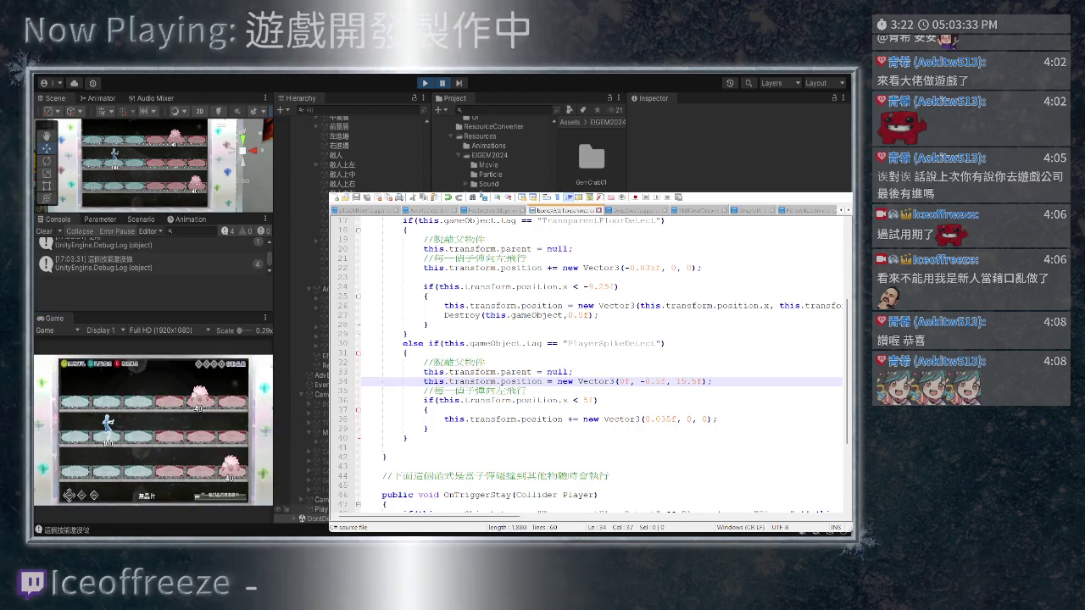
{"action": "left_click", "coordinate": [320, 508]}
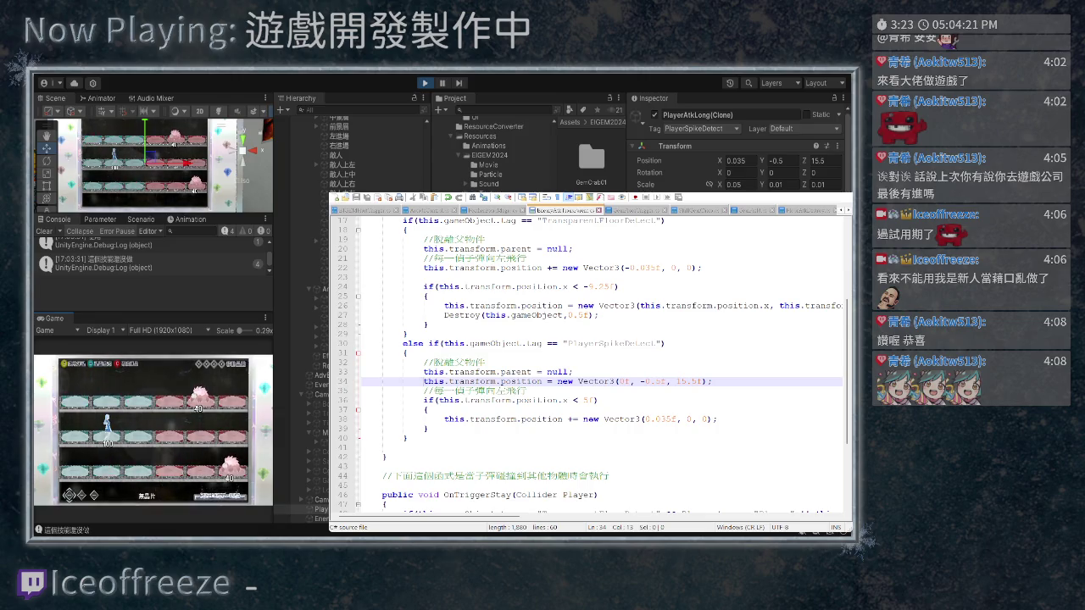
Scroll the Inspector to check the PlayerAtkLong(Clone) position, which reads 0.035, -0.5, 0
{"action": "scroll", "coordinate": [589, 364], "scroll_direction": "down", "scroll_amount": 1}
{"action": "scroll", "coordinate": [590, 364], "scroll_direction": "up", "scroll_amount": 1}
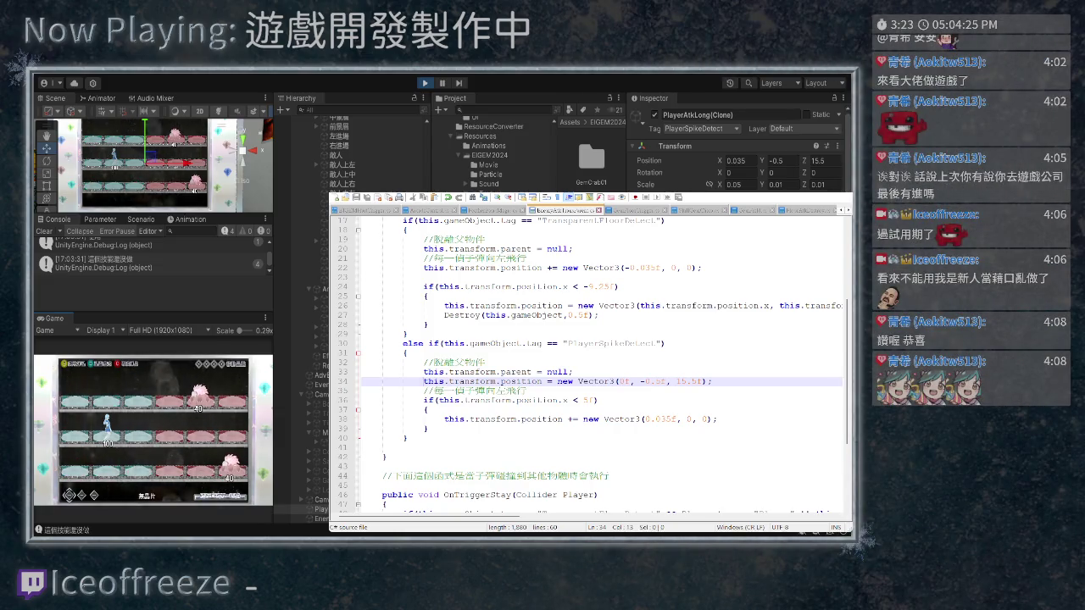
Add Debug.Log("飛行"); on a new line inside the x < 5f block and save the script
{"action": "left_click", "coordinate": [432, 409]}
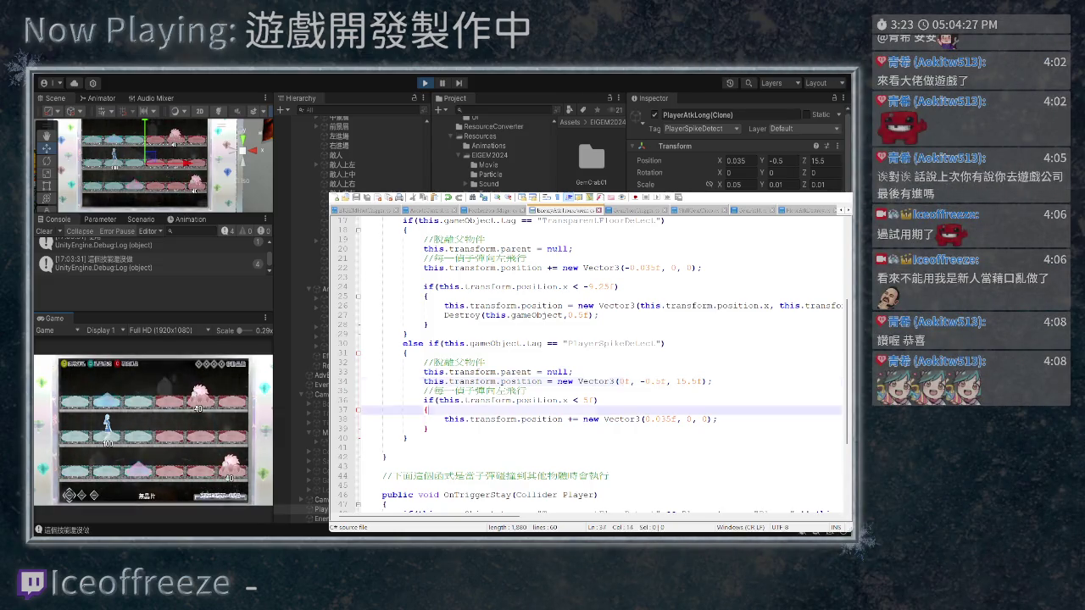
{"action": "key", "text": "Return"}
{"action": "type", "text": "De"}
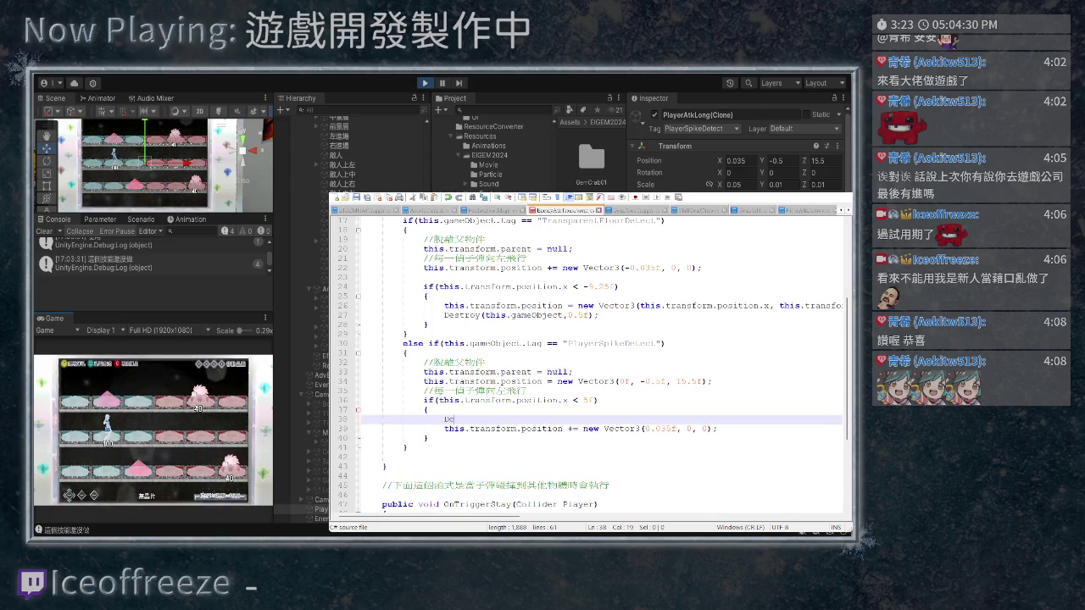
{"action": "type", "text": "bug"}
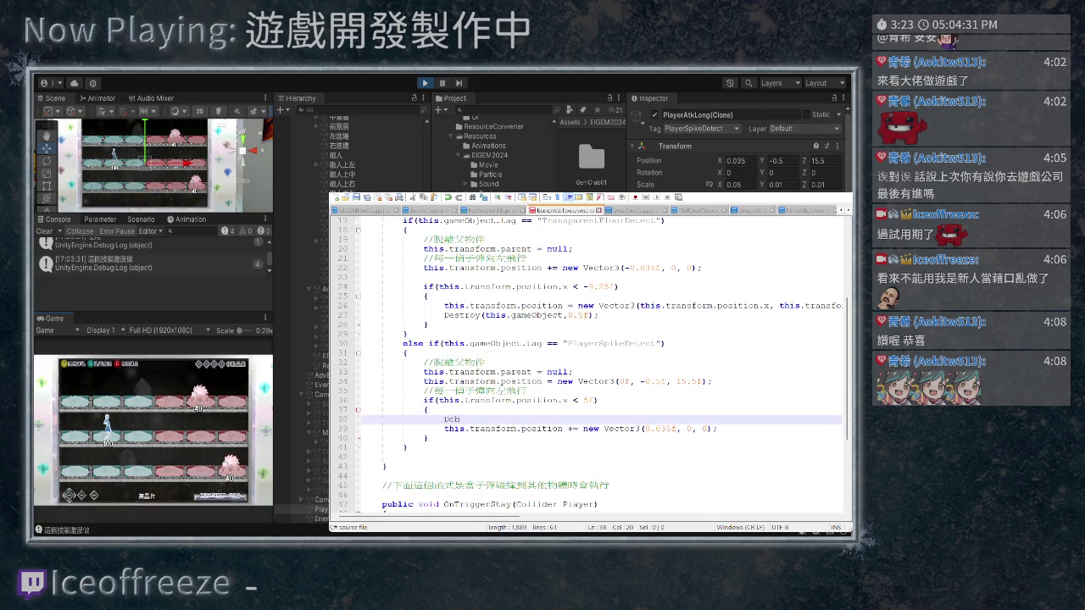
{"action": "type", "text": ".Log"}
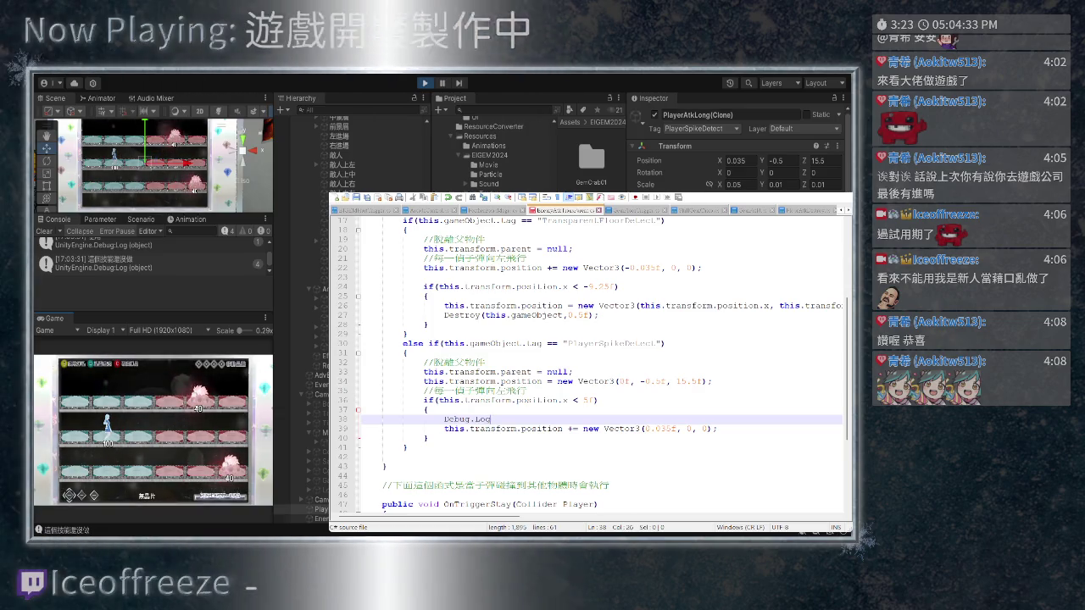
{"action": "type", "text": "();"}
{"action": "key", "text": "Left"}
{"action": "key", "text": "Left"}
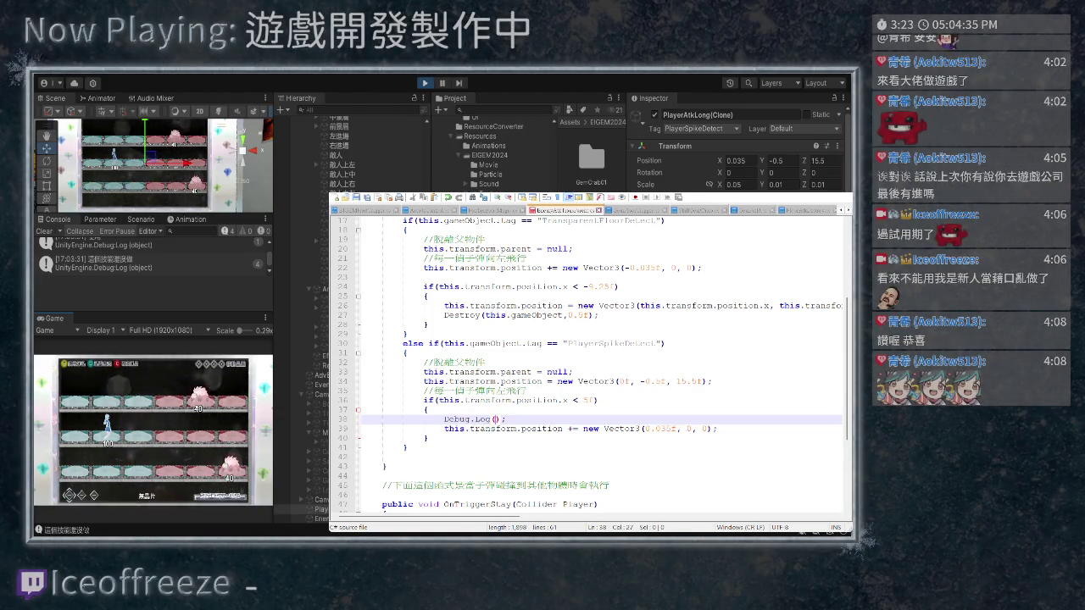
{"action": "type", "text": "\"SO VO"}
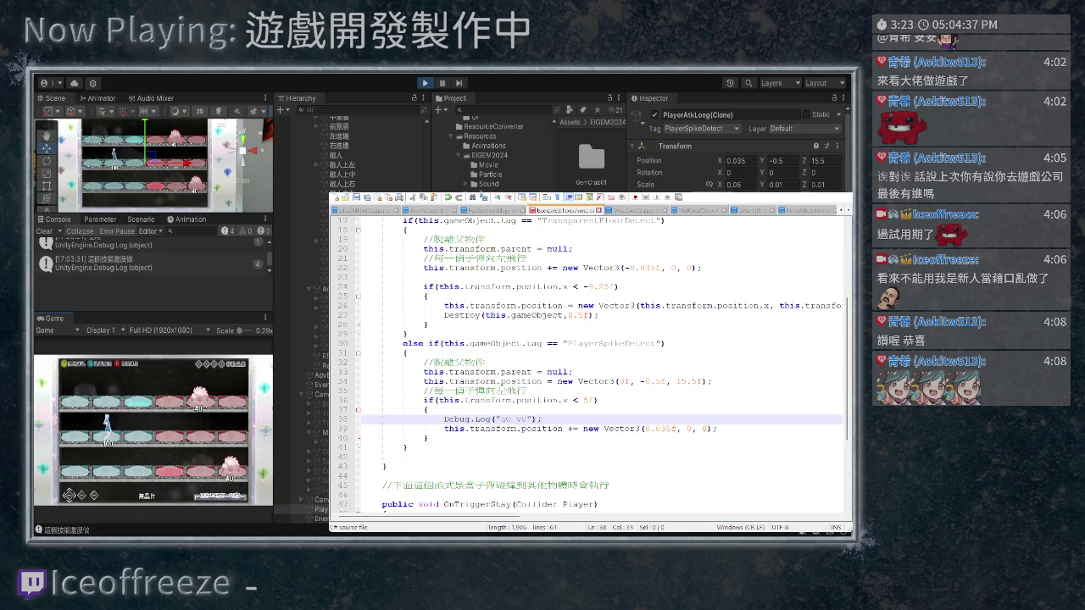
{"action": "key", "text": "BackSpace"}
{"action": "key", "text": "BackSpace"}
{"action": "key", "text": "BackSpace"}
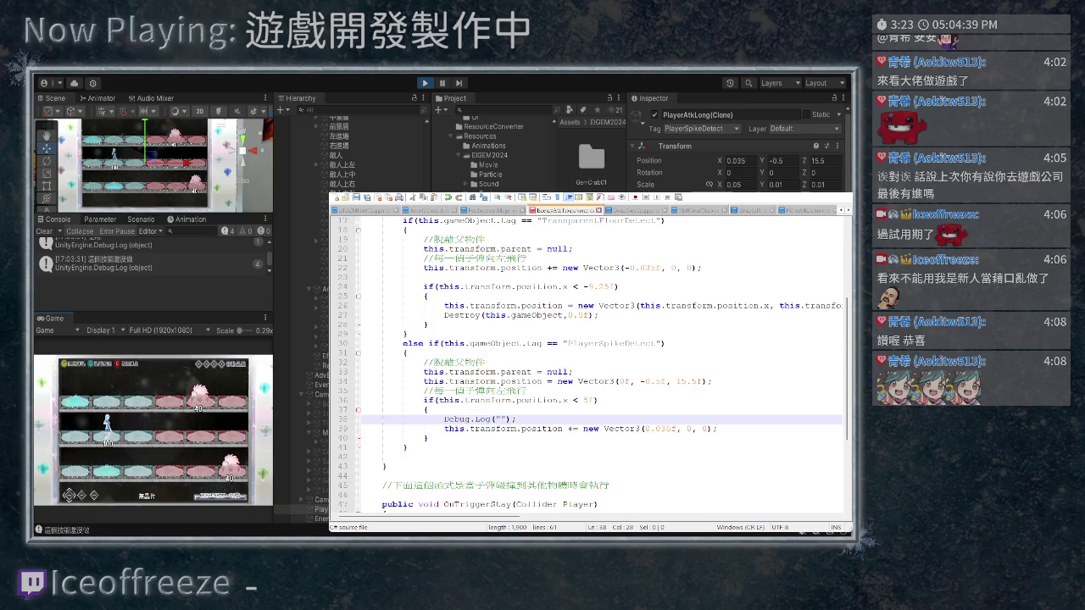
{"action": "type", "text": "飛行"}
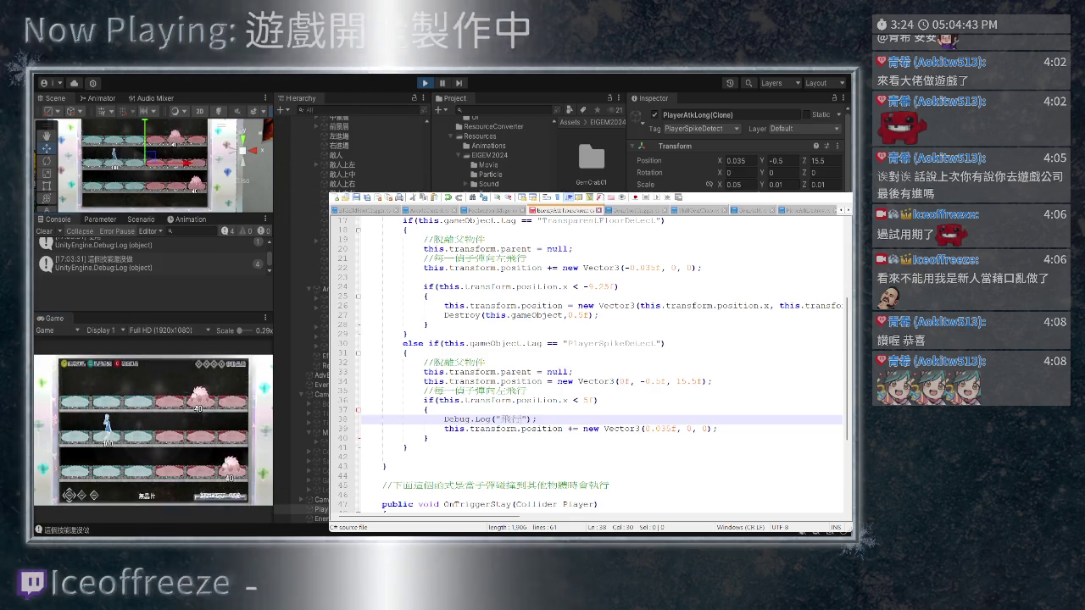
{"action": "key", "text": "ctrl+s"}
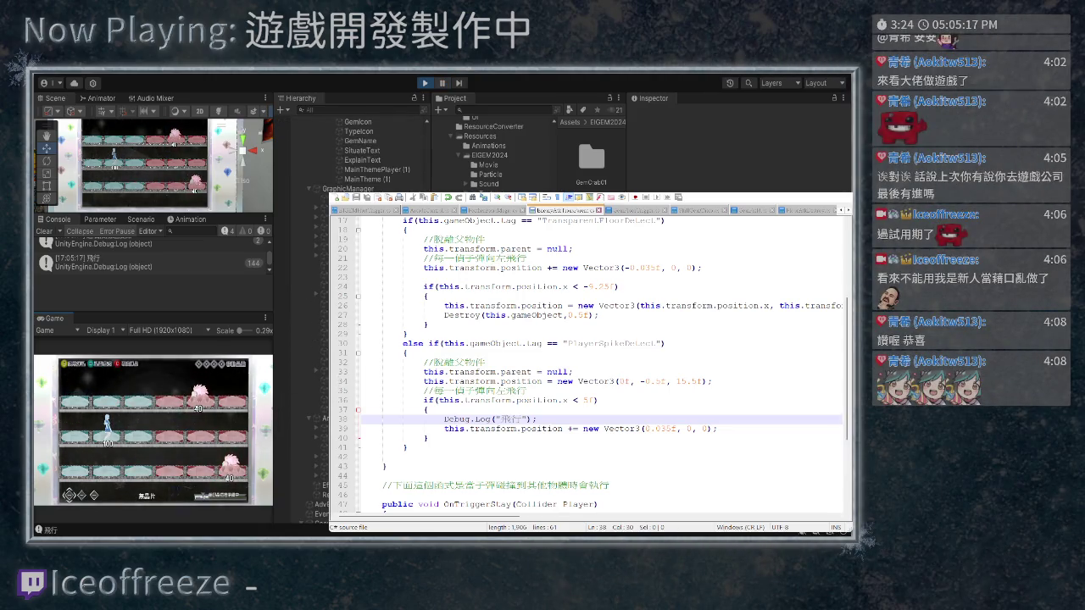
Pause the game after the 403 "飛行" logs and show the projectile script's GemDrop branches
{"action": "key", "text": "ctrl+shift+p"}
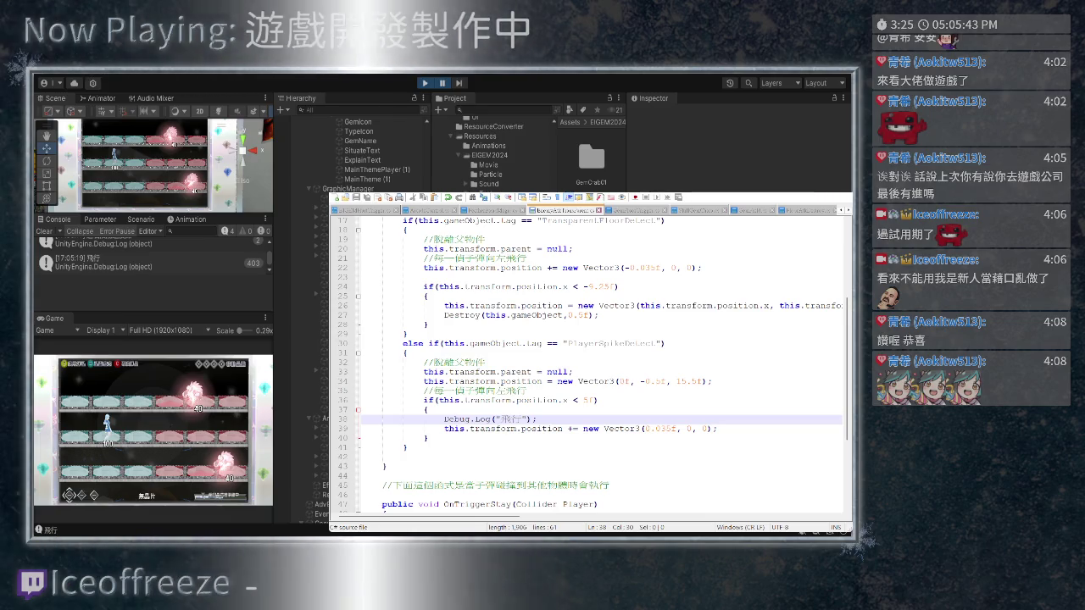
{"action": "key", "text": "ctrl+Page_Up"}
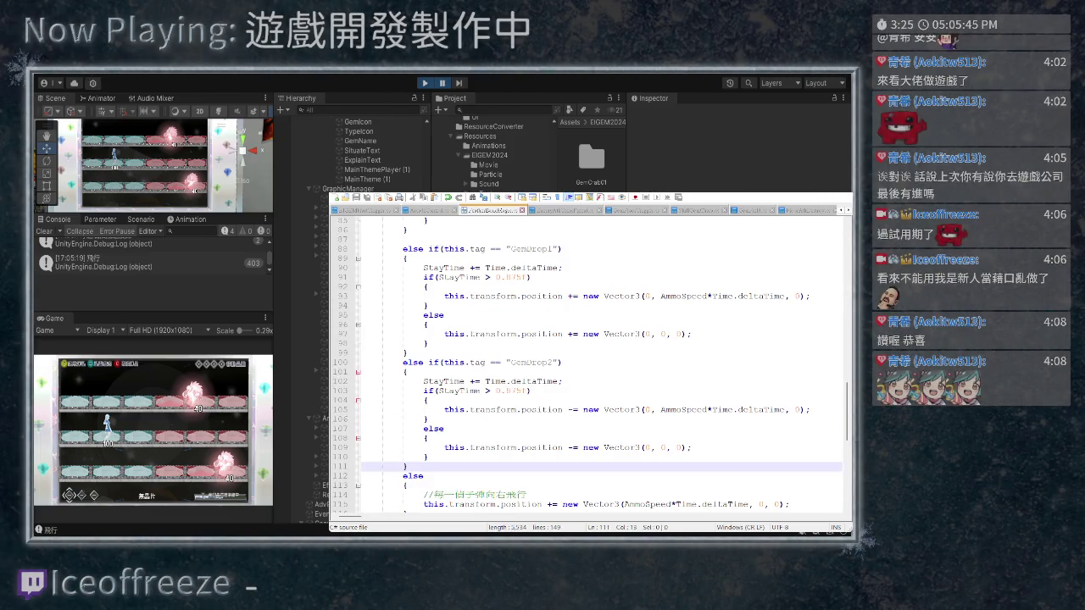
Scroll up and down through the gem script's code
{"action": "scroll", "coordinate": [589, 364], "scroll_direction": "down", "scroll_amount": 2}
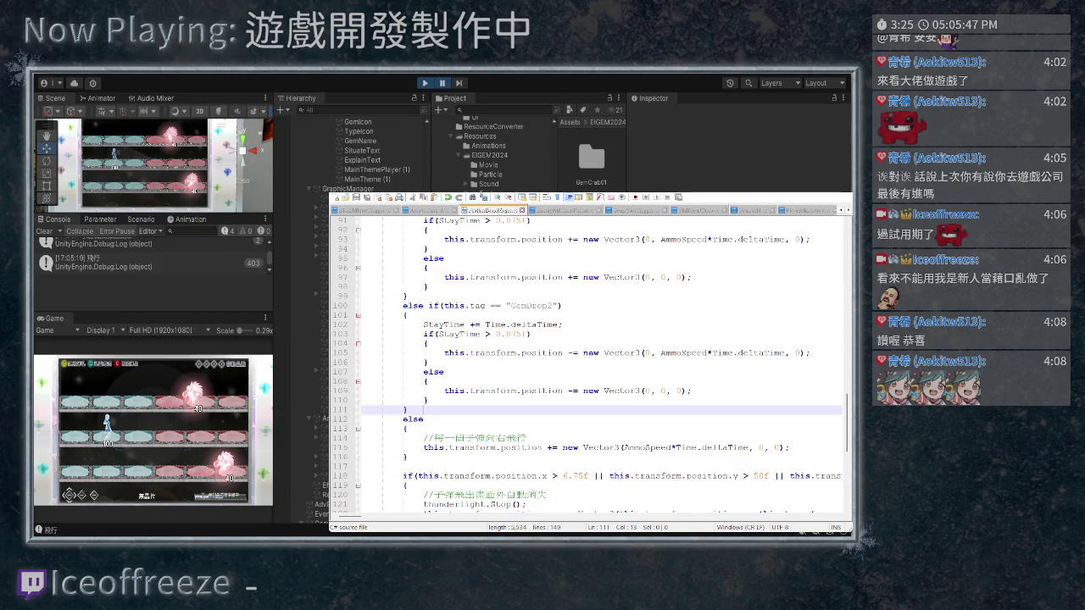
{"action": "scroll", "coordinate": [589, 364], "scroll_direction": "up", "scroll_amount": 4}
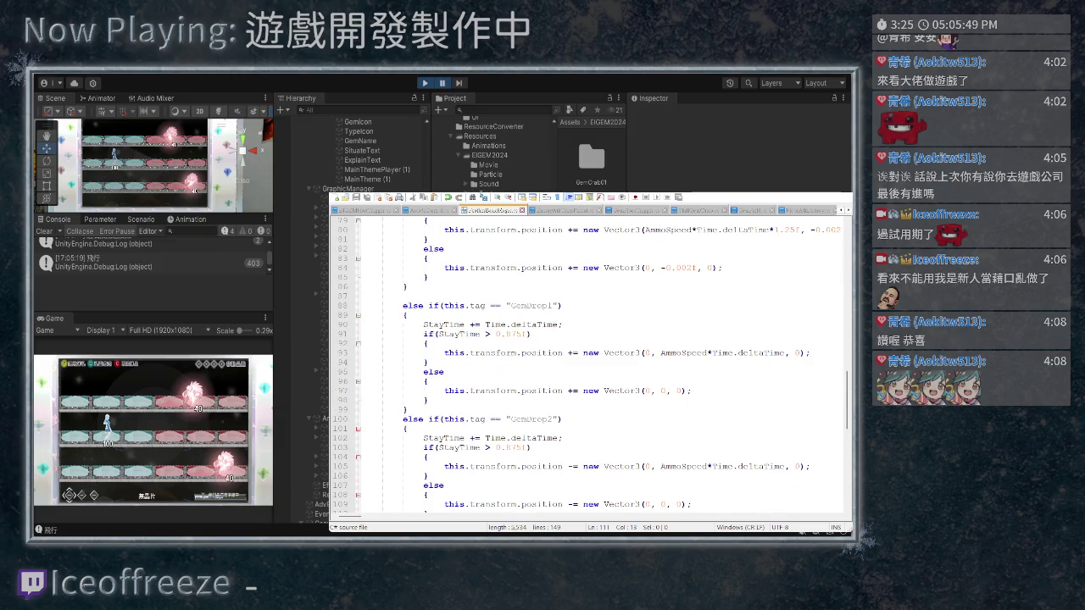
{"action": "scroll", "coordinate": [589, 365], "scroll_direction": "up", "scroll_amount": 3}
{"action": "scroll", "coordinate": [589, 365], "scroll_direction": "down", "scroll_amount": 6}
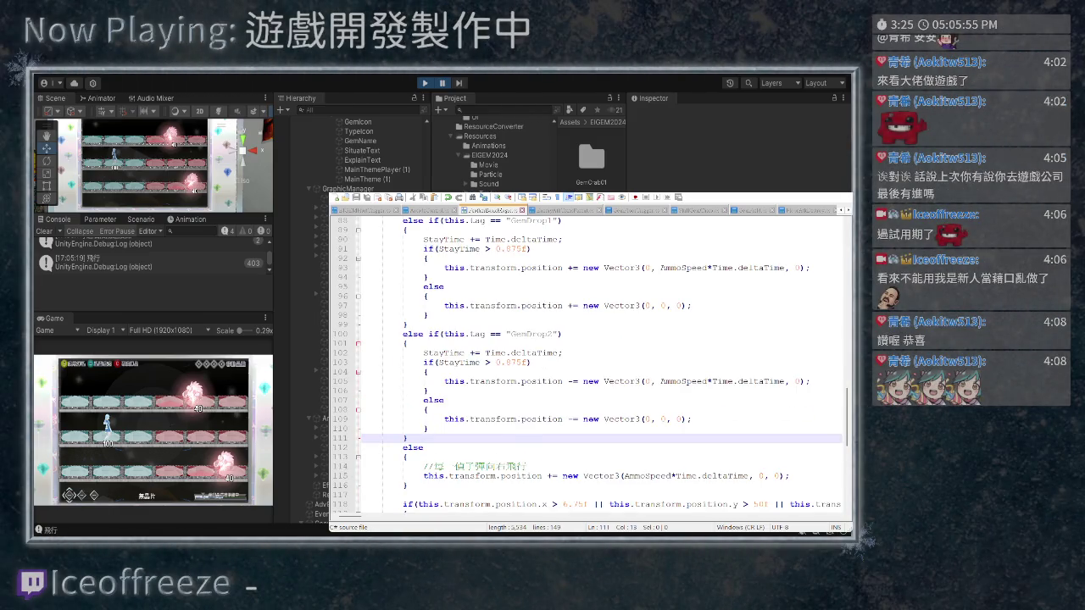
{"action": "scroll", "coordinate": [589, 365], "scroll_direction": "down", "scroll_amount": 8}
{"action": "scroll", "coordinate": [589, 364], "scroll_direction": "up", "scroll_amount": 10}
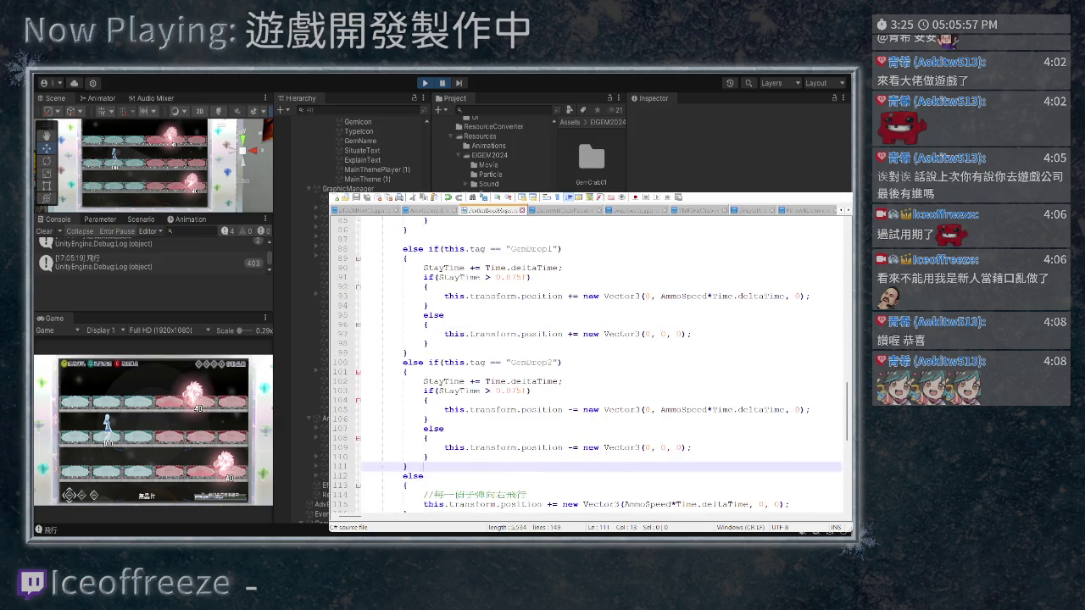
{"action": "scroll", "coordinate": [588, 364], "scroll_direction": "up", "scroll_amount": 15}
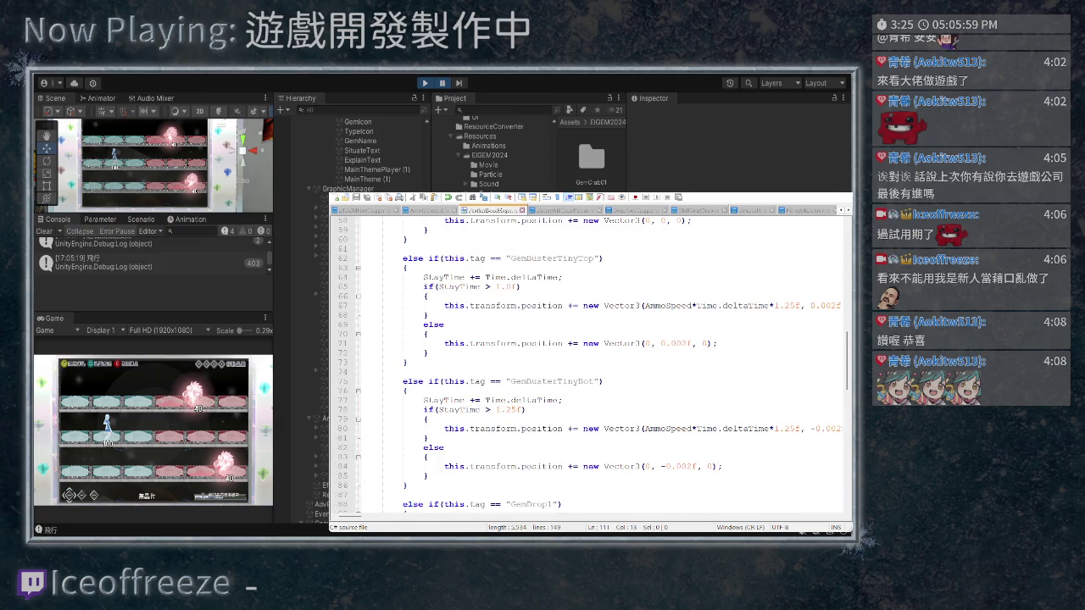
{"action": "scroll", "coordinate": [589, 364], "scroll_direction": "up", "scroll_amount": 5}
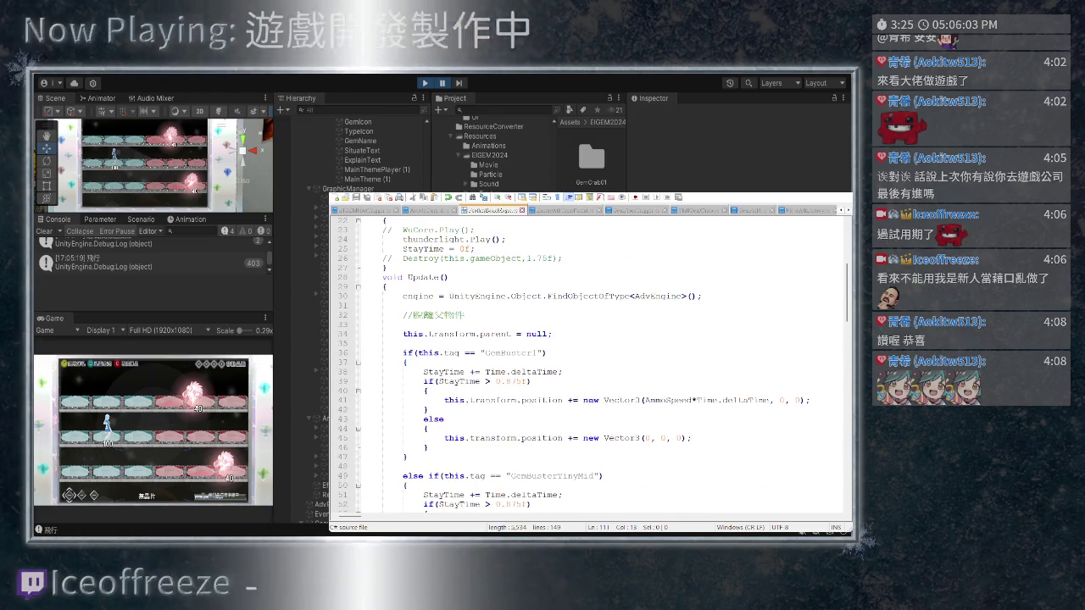
{"action": "scroll", "coordinate": [588, 364], "scroll_direction": "down", "scroll_amount": 3}
{"action": "scroll", "coordinate": [588, 365], "scroll_direction": "up", "scroll_amount": 3}
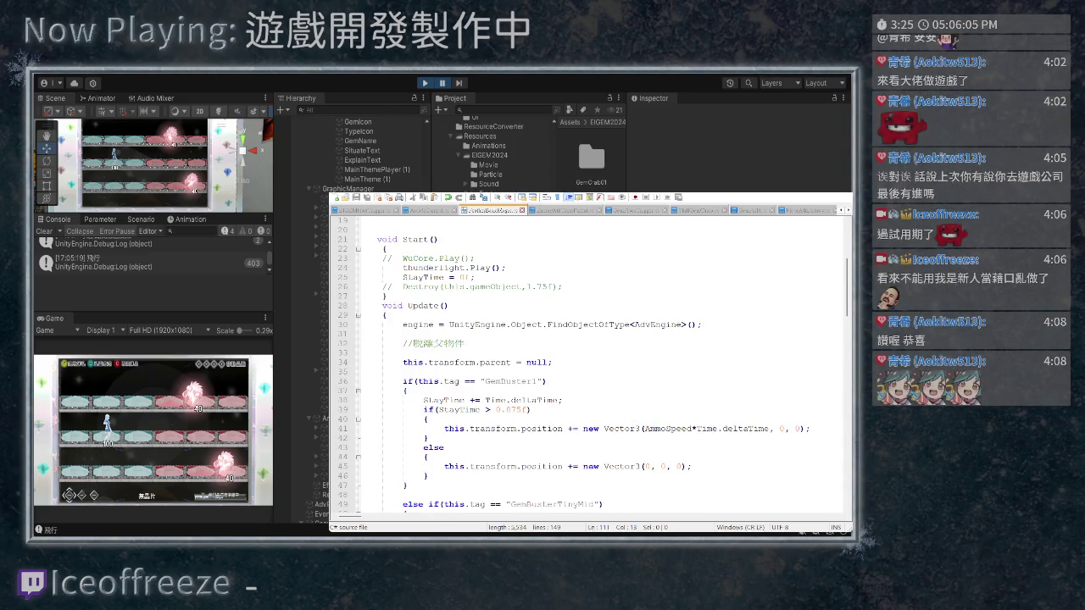
{"action": "scroll", "coordinate": [589, 364], "scroll_direction": "down", "scroll_amount": 1}
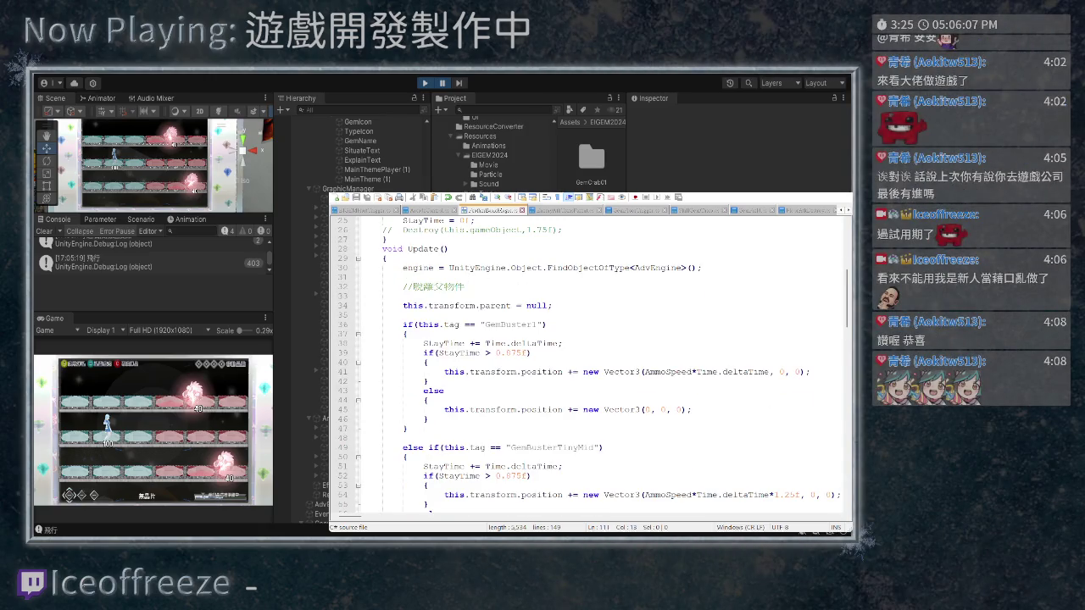
Step through the tab strip to the script that instantiates GemSpikeLong at the hand position
{"action": "left_click", "coordinate": [840, 210]}
{"action": "left_click", "coordinate": [840, 210]}
{"action": "left_click", "coordinate": [839, 210]}
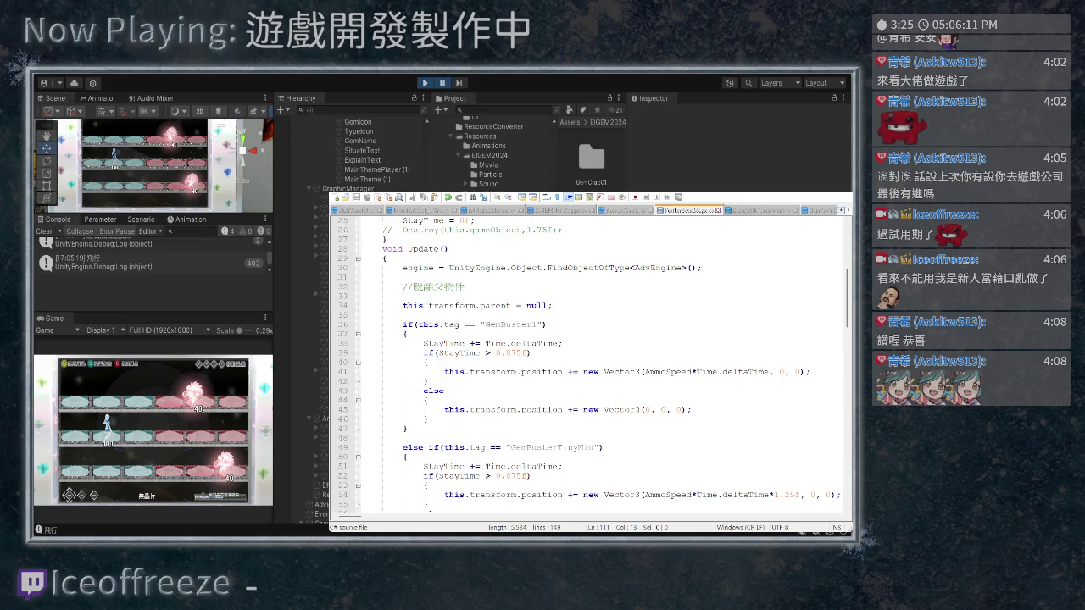
{"action": "left_click", "coordinate": [840, 210]}
{"action": "left_click", "coordinate": [840, 210]}
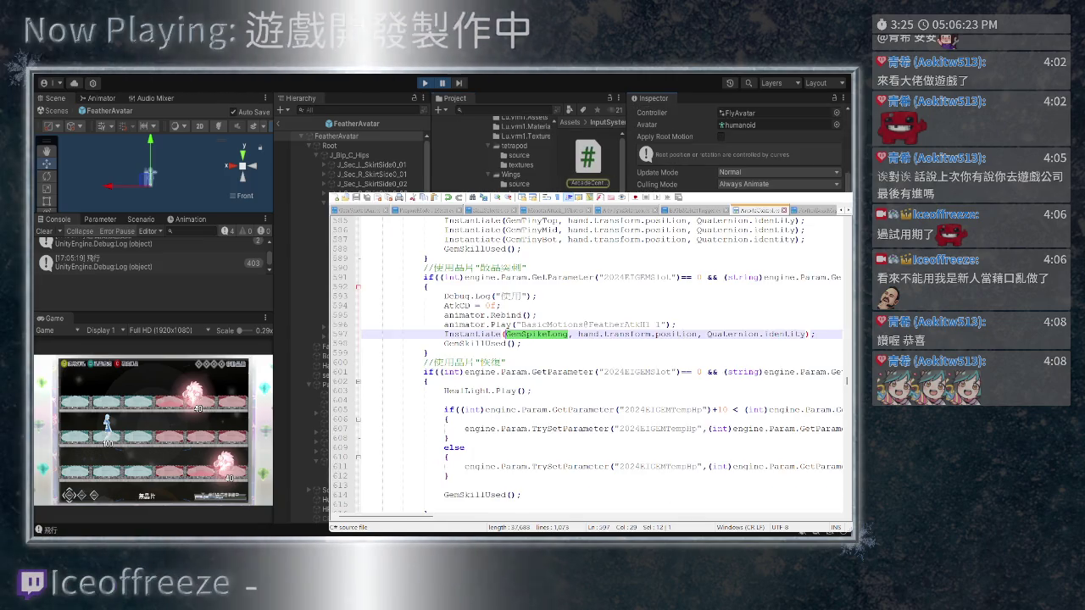
Deselect GemSpikeLong and bring up the gem movement script in Notepad++
{"action": "scroll", "coordinate": [589, 356], "scroll_direction": "up", "scroll_amount": 2}
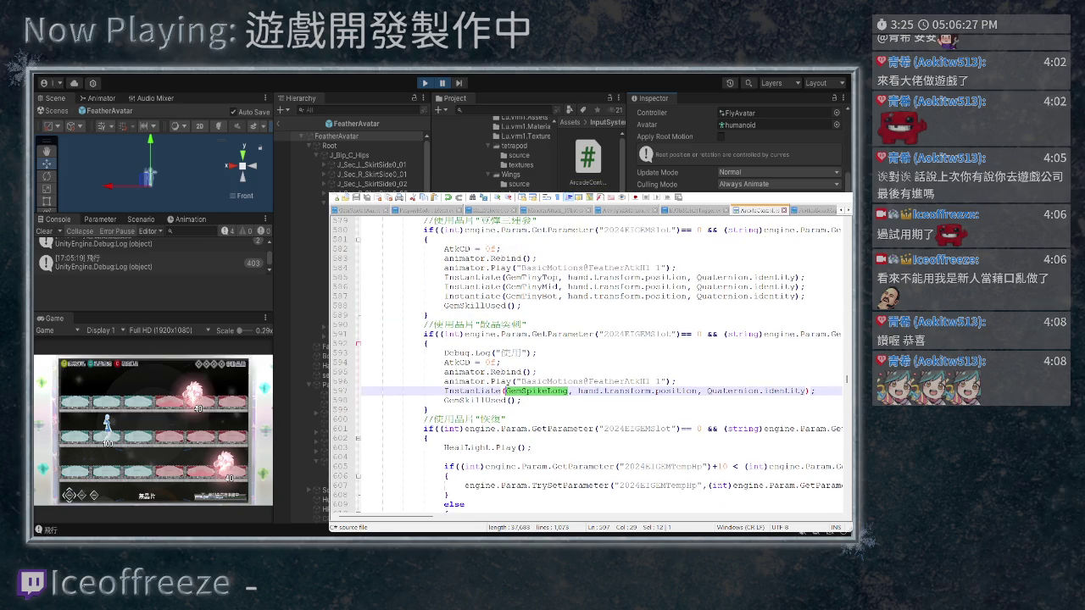
{"action": "left_click", "coordinate": [558, 390]}
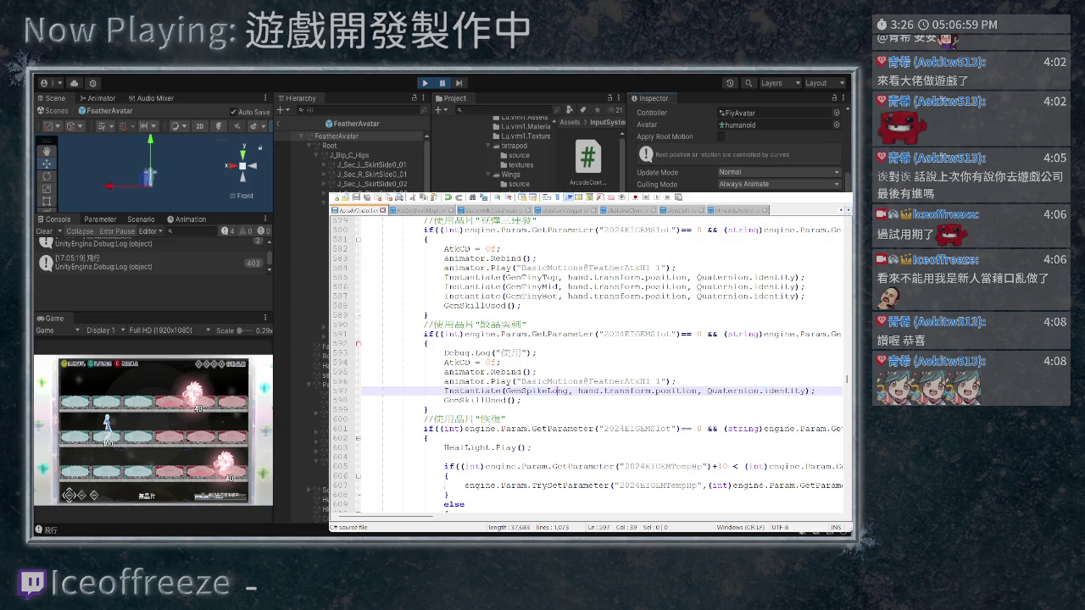
{"action": "key", "text": "ctrl+Tab"}
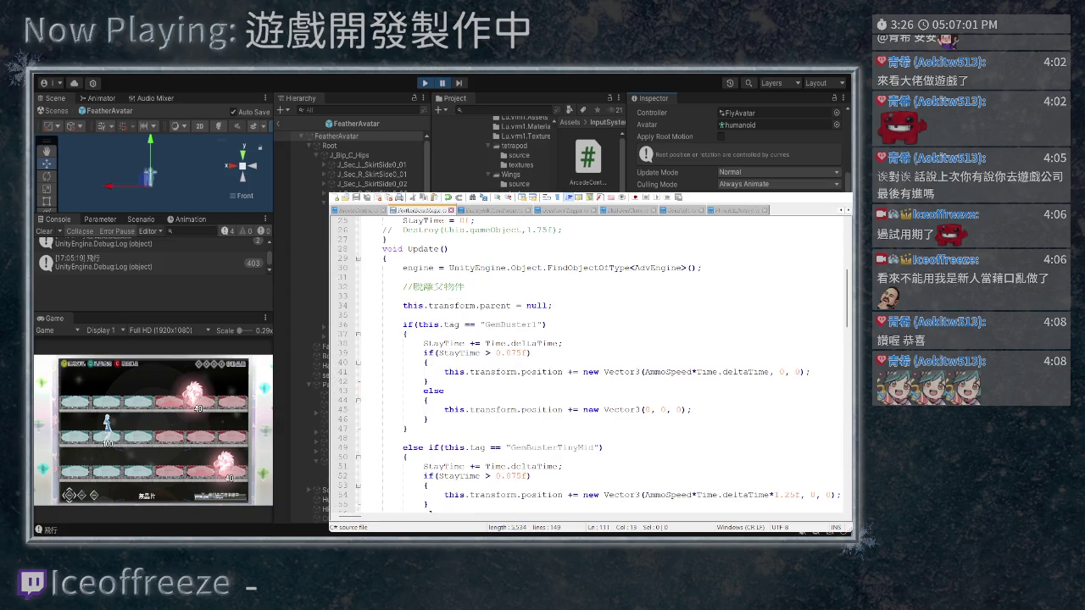
{"action": "scroll", "coordinate": [586, 363], "scroll_direction": "down", "scroll_amount": 11}
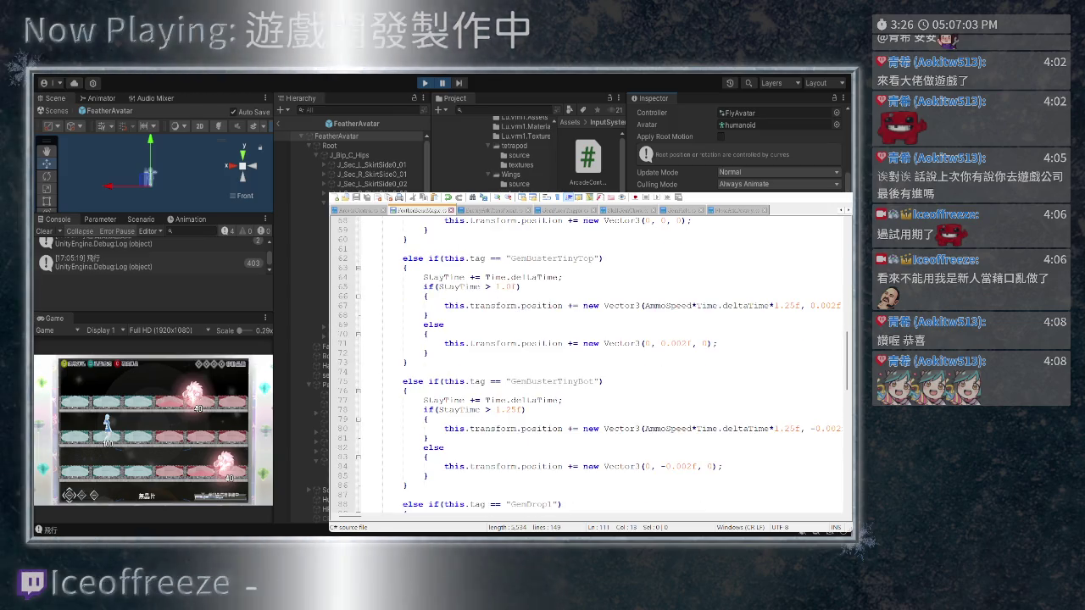
{"action": "scroll", "coordinate": [586, 363], "scroll_direction": "down", "scroll_amount": 1}
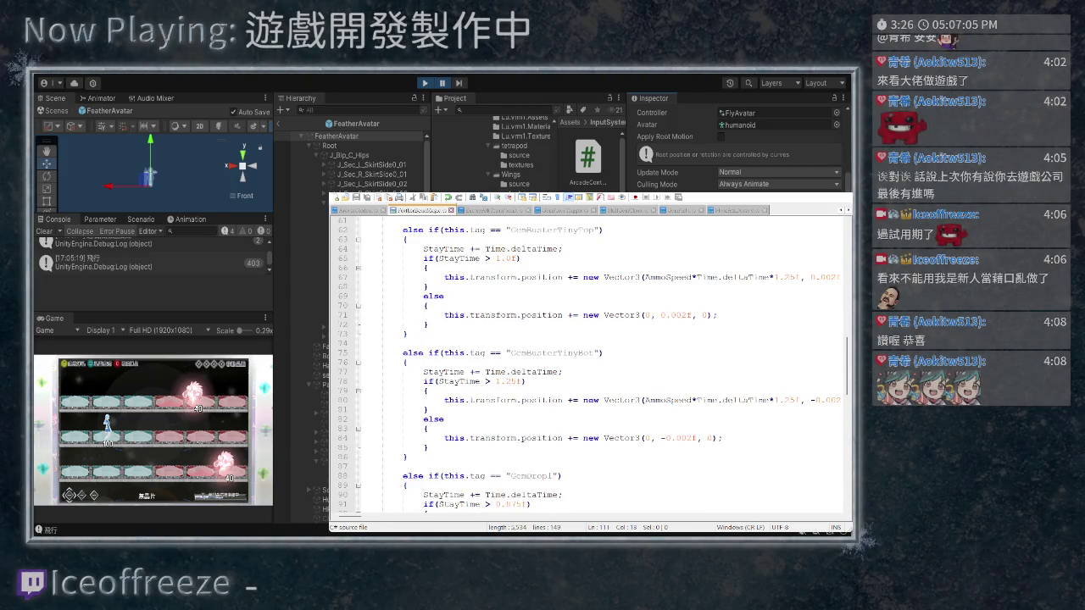
{"action": "scroll", "coordinate": [590, 363], "scroll_direction": "up", "scroll_amount": 1}
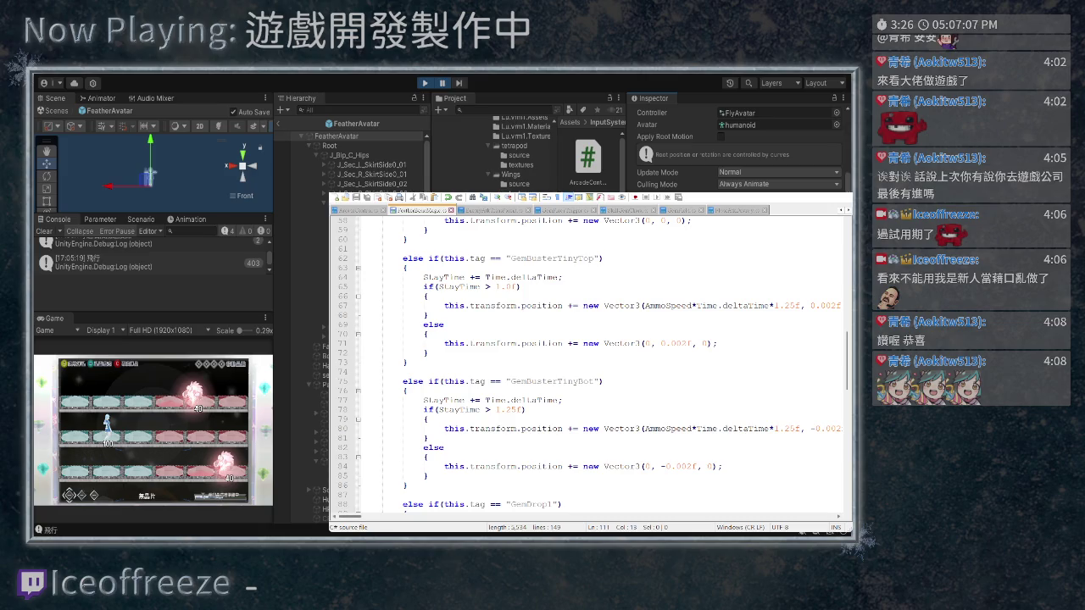
{"action": "scroll", "coordinate": [590, 363], "scroll_direction": "right", "scroll_amount": 3}
{"action": "scroll", "coordinate": [590, 363], "scroll_direction": "right", "scroll_amount": 2}
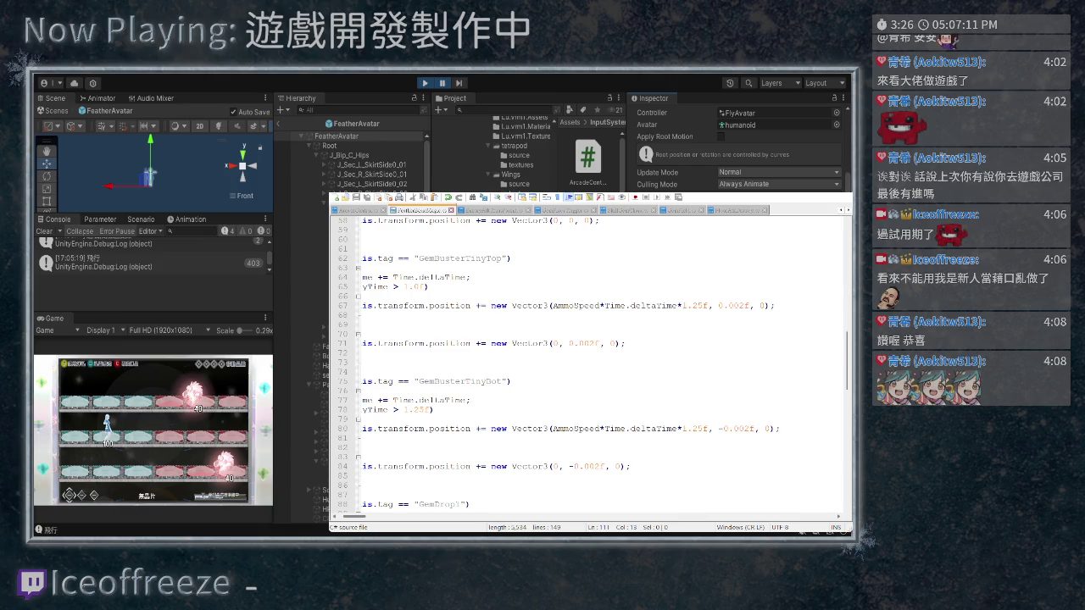
{"action": "scroll", "coordinate": [590, 362], "scroll_direction": "left", "scroll_amount": 4}
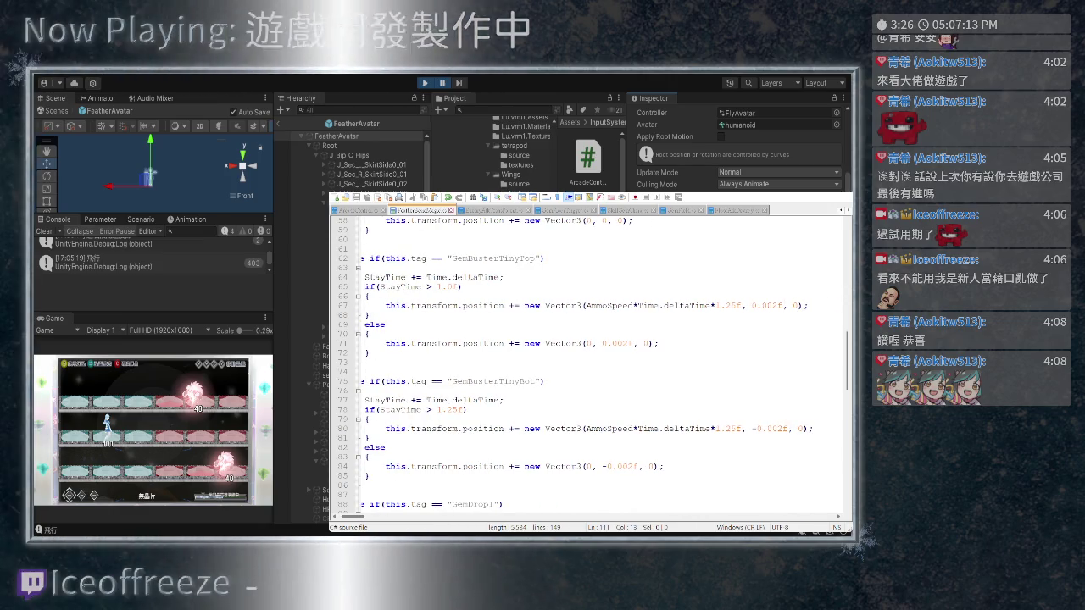
{"action": "scroll", "coordinate": [590, 362], "scroll_direction": "left", "scroll_amount": 1}
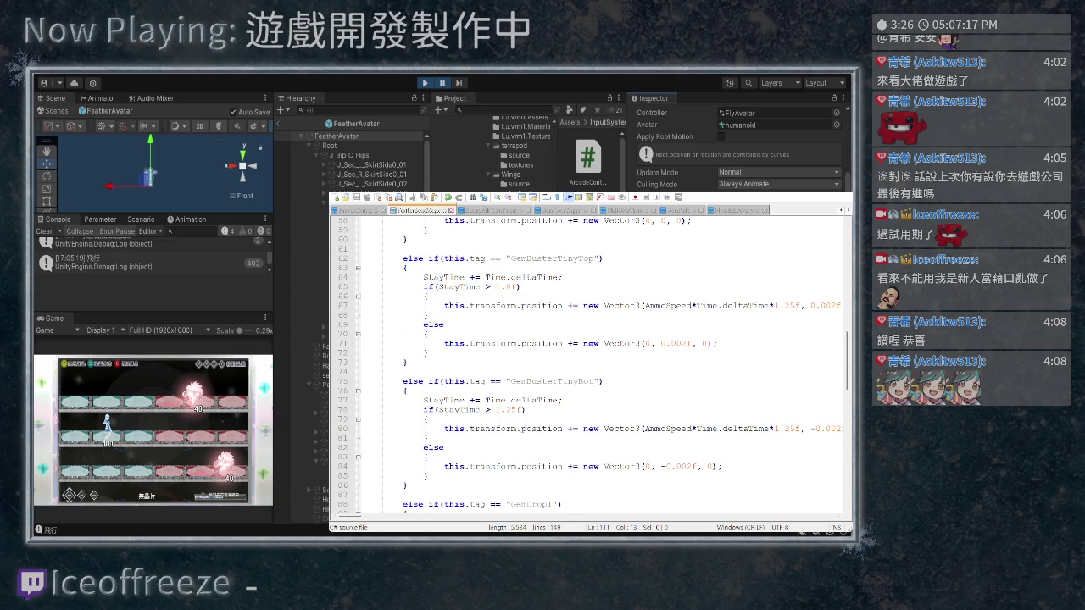
Change += to = in the GemBusterTinyTop else branch on line 71
{"action": "left_click", "coordinate": [428, 352]}
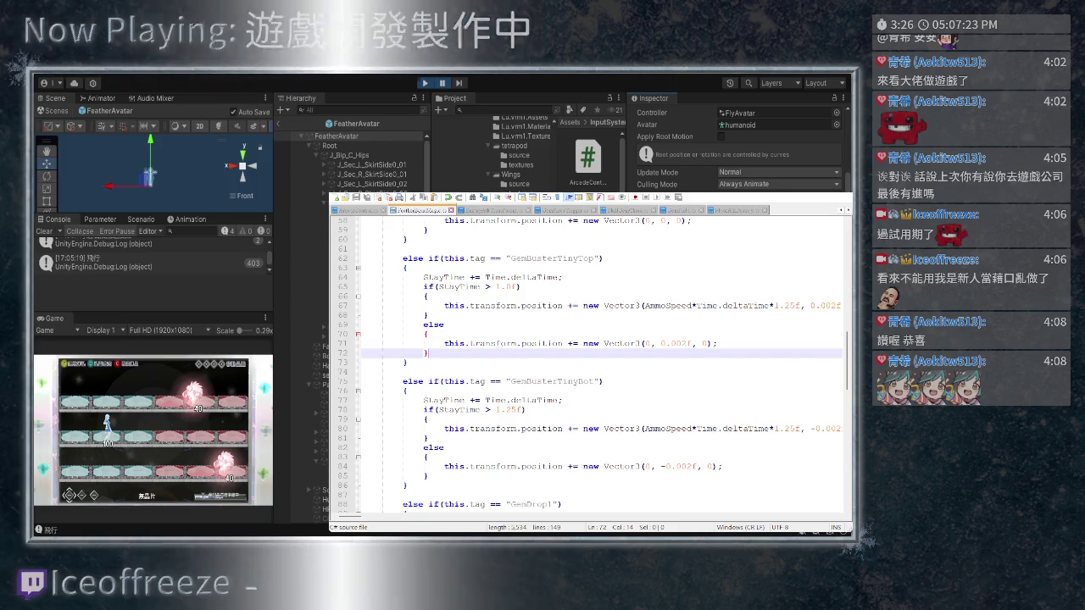
{"action": "left_click_drag", "start_coordinate": [820, 343], "coordinate": [428, 352]}
{"action": "left_click_drag", "start_coordinate": [716, 343], "coordinate": [443, 344]}
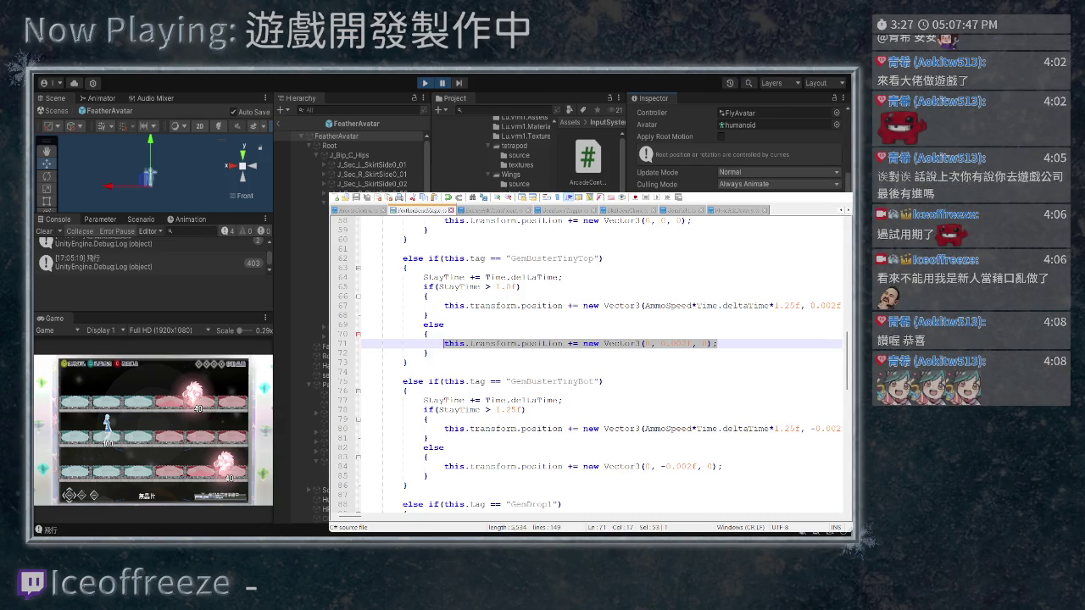
{"action": "left_click", "coordinate": [572, 344]}
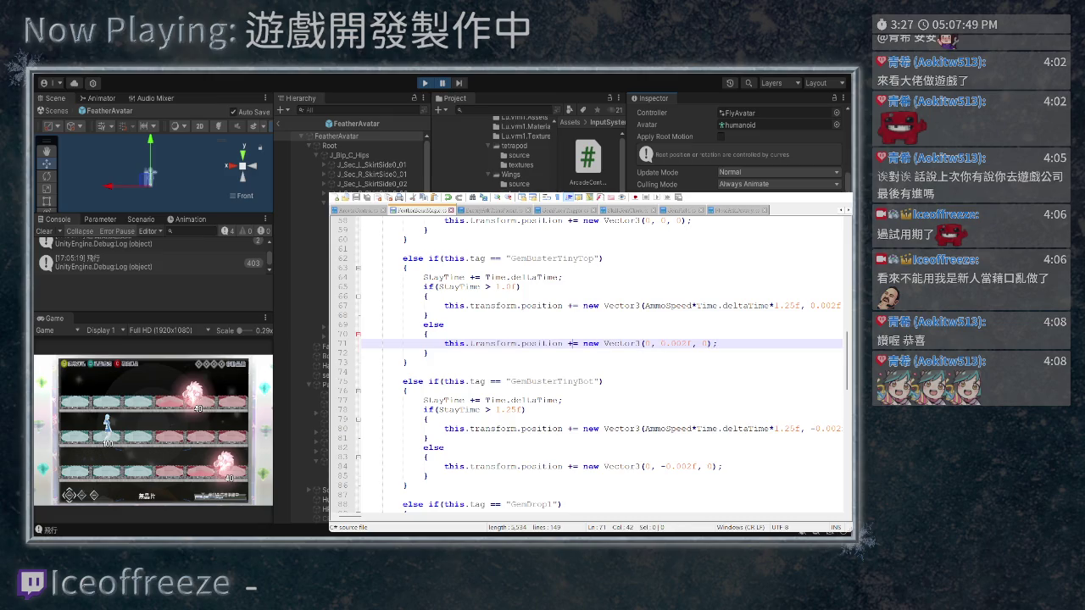
{"action": "scroll", "coordinate": [590, 363], "scroll_direction": "up", "scroll_amount": 1}
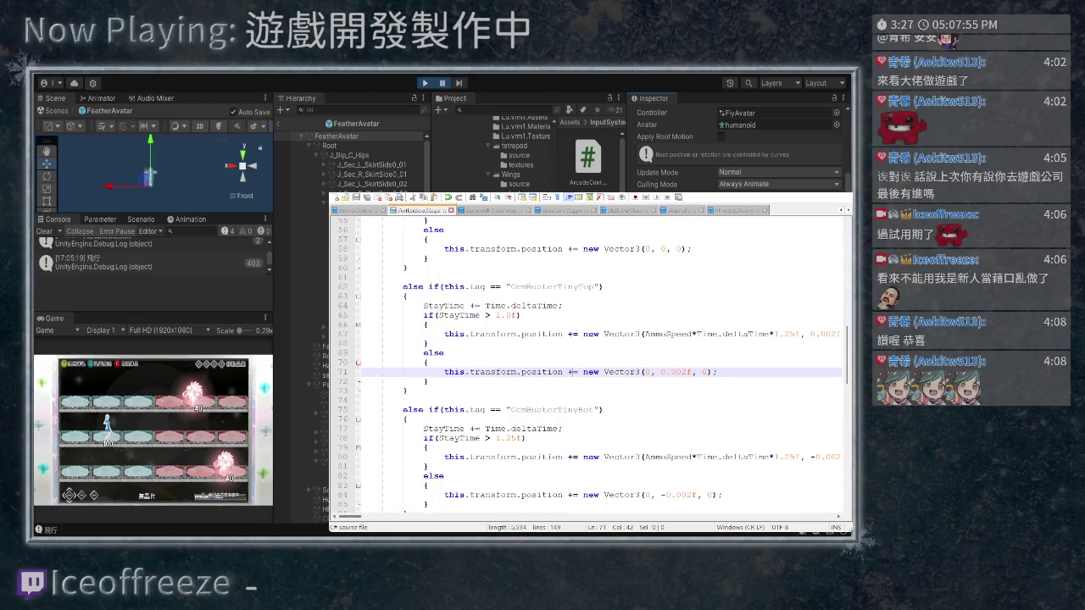
{"action": "scroll", "coordinate": [590, 365], "scroll_direction": "right", "scroll_amount": 3}
{"action": "scroll", "coordinate": [590, 365], "scroll_direction": "left", "scroll_amount": 3}
{"action": "key", "text": "BackSpace"}
{"action": "scroll", "coordinate": [589, 365], "scroll_direction": "down", "scroll_amount": 2}
Change += to = on lines 84 and 58 as well
{"action": "key", "text": "Down"}
{"action": "key", "text": "Down"}
{"action": "key", "text": "Down"}
{"action": "key", "text": "Delete"}
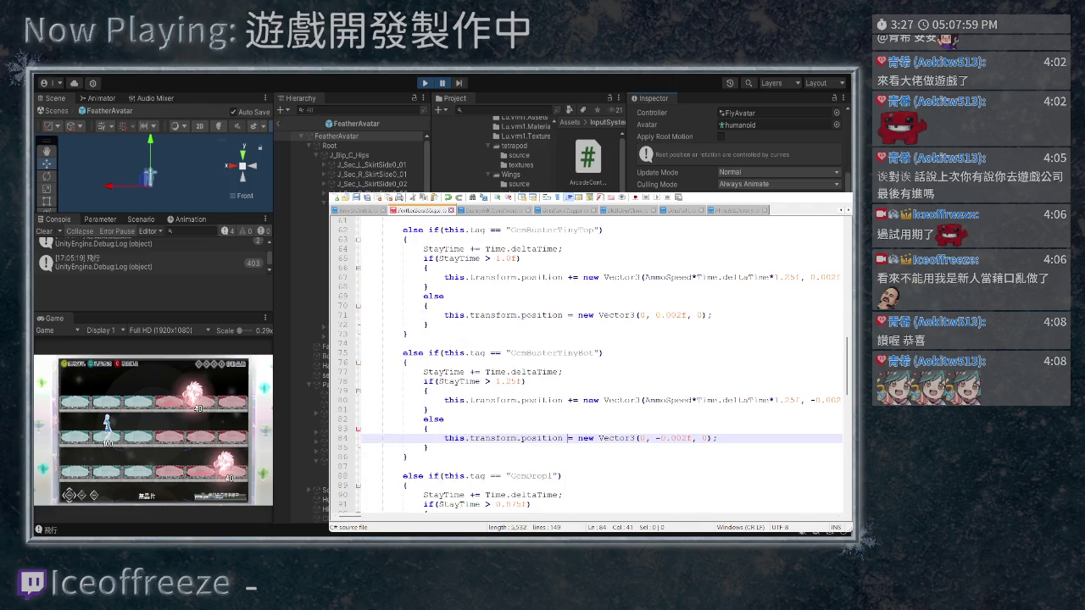
{"action": "scroll", "coordinate": [590, 365], "scroll_direction": "up", "scroll_amount": 5}
{"action": "left_click", "coordinate": [565, 334]}
{"action": "key", "text": "Delete"}
{"action": "scroll", "coordinate": [589, 364], "scroll_direction": "down", "scroll_amount": 1}
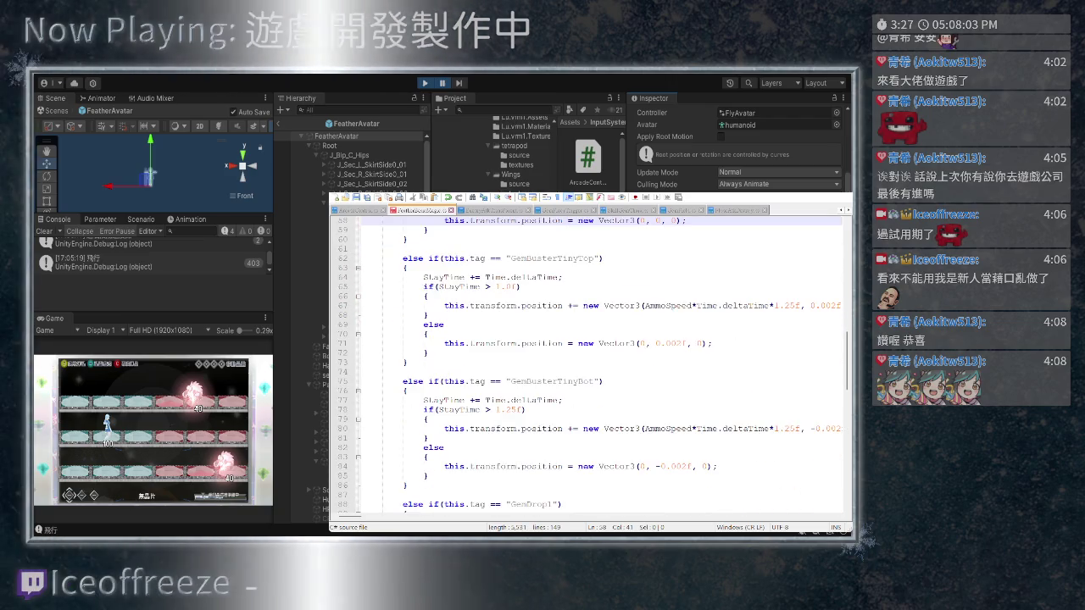
{"action": "scroll", "coordinate": [590, 365], "scroll_direction": "down", "scroll_amount": 5}
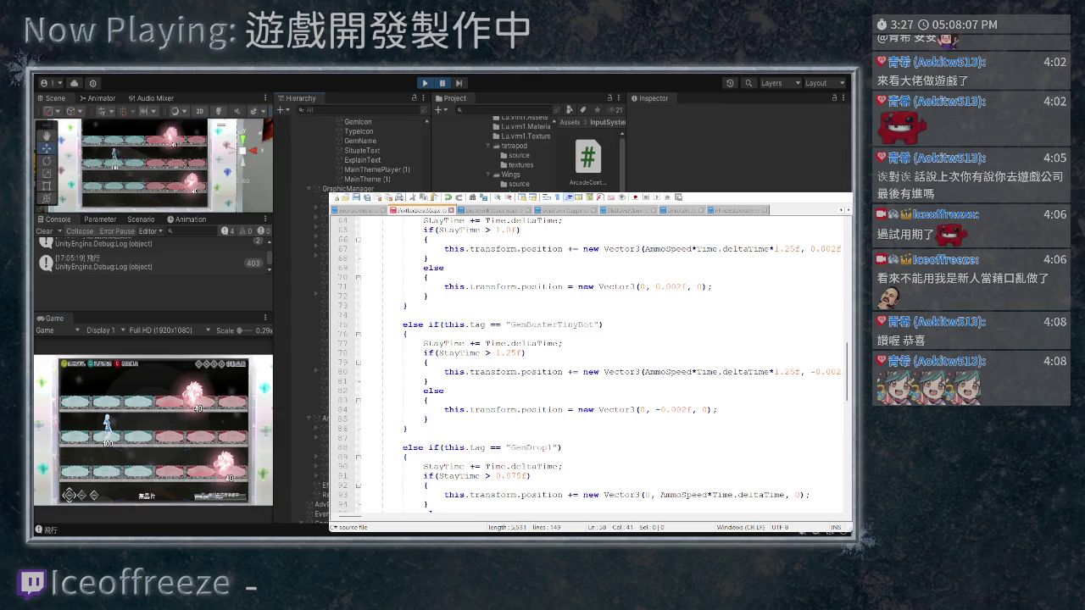
Stop play mode and return to the PlayerSpikeDetect script's detach-parent comment
{"action": "key", "text": "ctrl+p"}
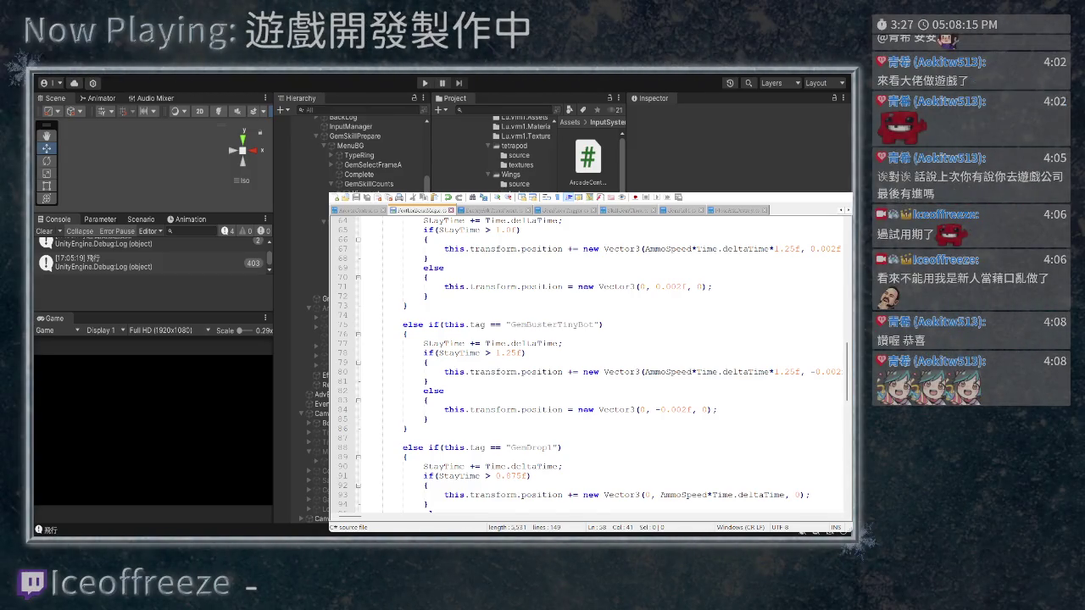
{"action": "key", "text": "ctrl+Tab"}
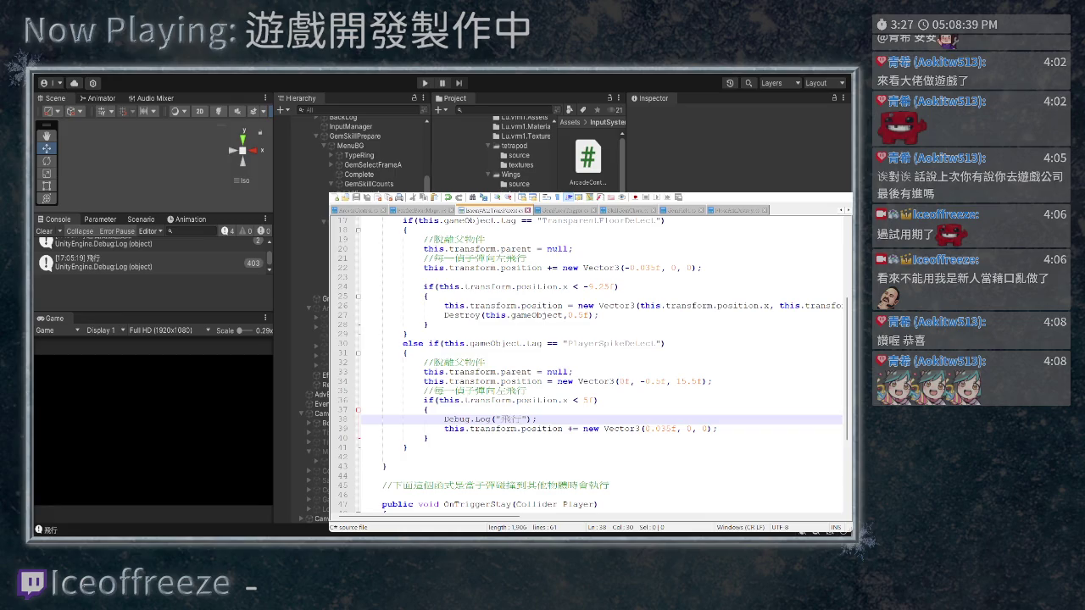
{"action": "left_click", "coordinate": [486, 363]}
Add an if(this.transform.parent != null) condition above the detach lines
{"action": "key", "text": "Return"}
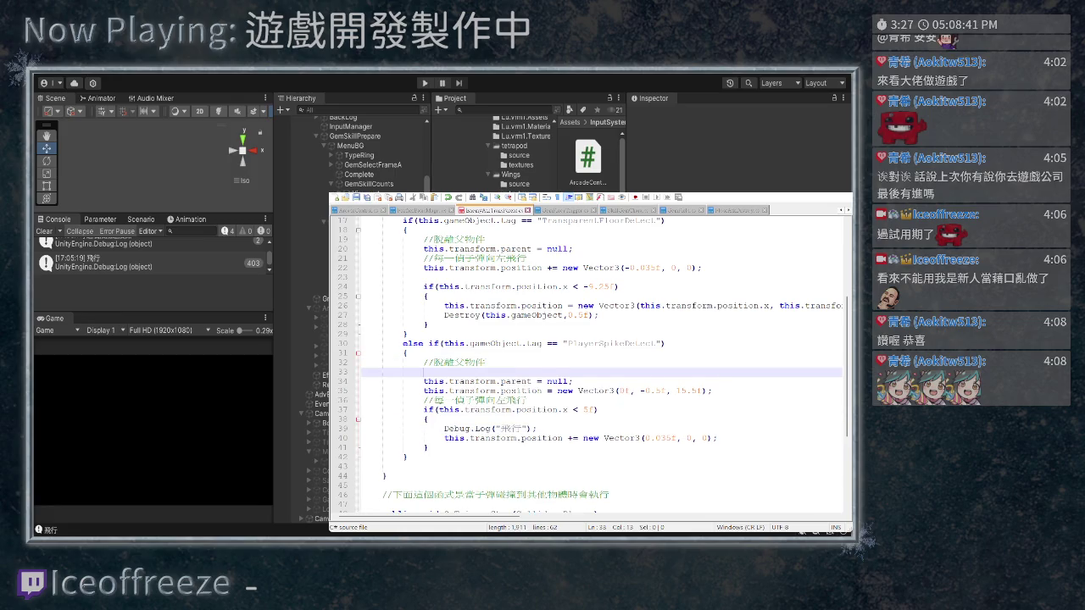
{"action": "type", "text": "if"}
{"action": "left_click", "coordinate": [521, 400]}
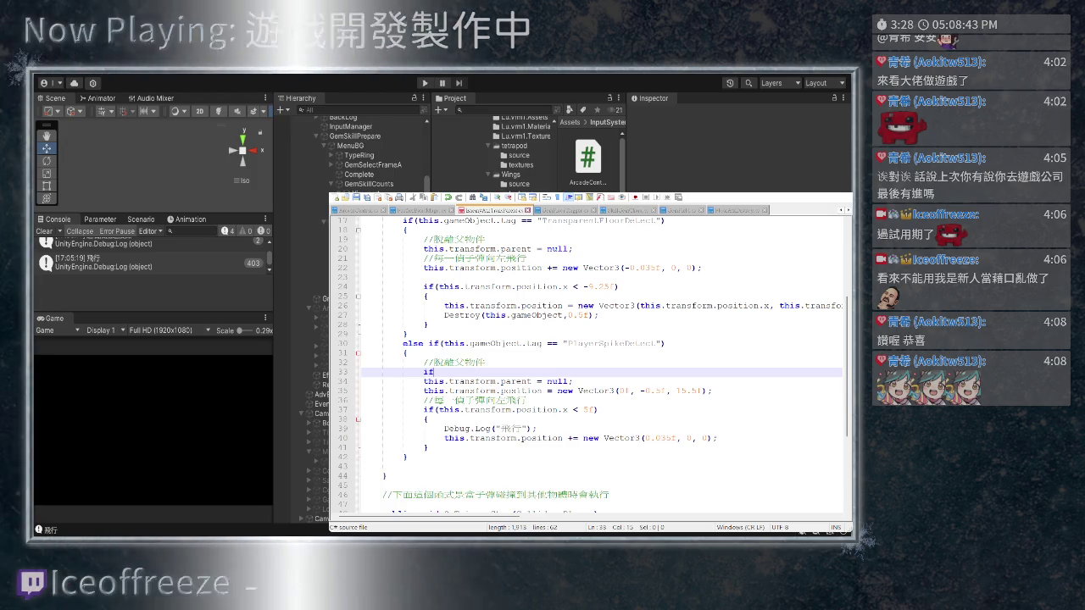
{"action": "scroll", "coordinate": [590, 363], "scroll_direction": "down", "scroll_amount": 1}
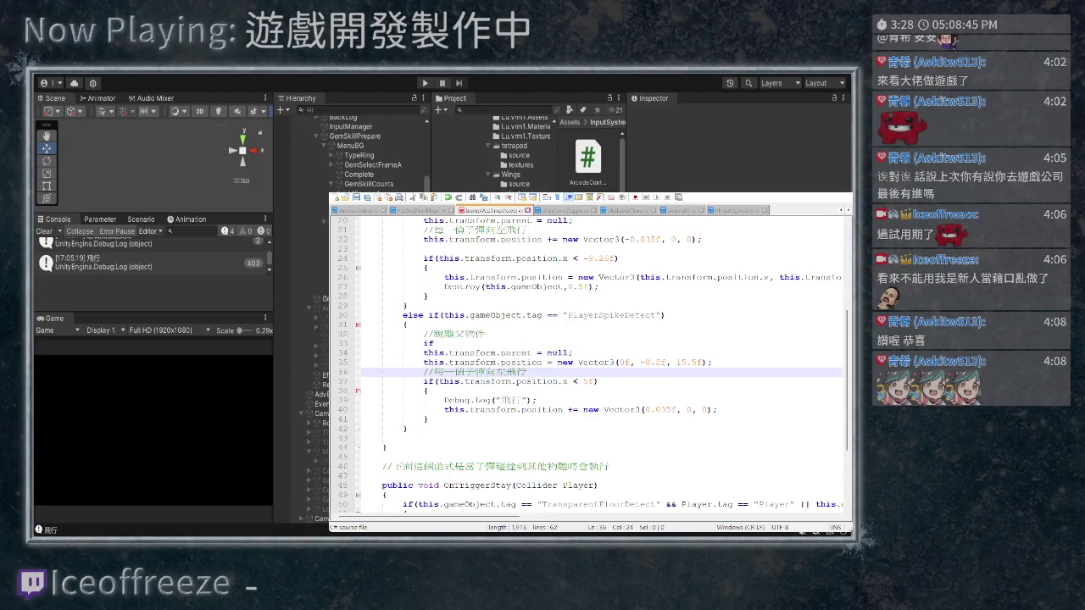
{"action": "left_click", "coordinate": [433, 343]}
{"action": "type", "text": "()"}
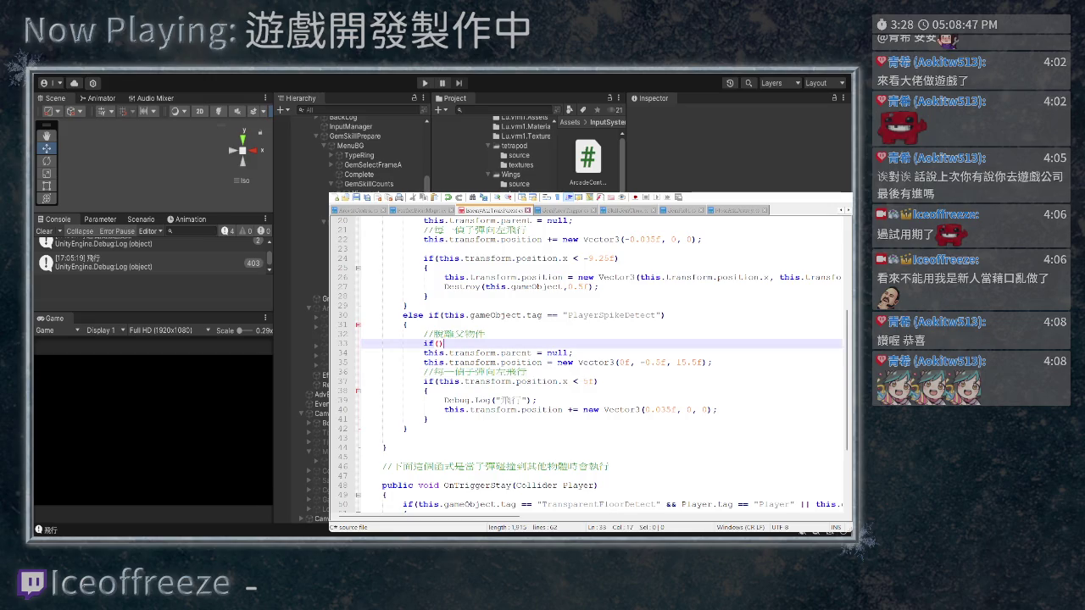
{"action": "left_click_drag", "start_coordinate": [543, 352], "coordinate": [424, 352]}
{"action": "key", "text": "ctrl+c"}
{"action": "left_click", "coordinate": [443, 343]}
{"action": "key", "text": "ctrl+v"}
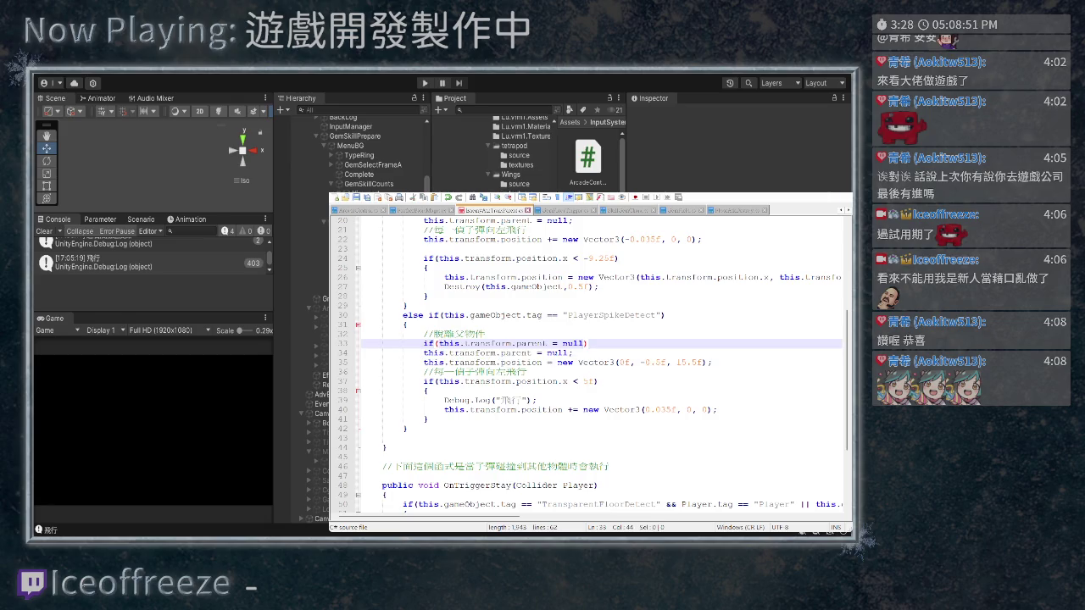
{"action": "left_click", "coordinate": [545, 343]}
{"action": "type", "text": "!"}
Enclose the detach and reposition lines in braces, then start play mode
{"action": "key", "text": "Down"}
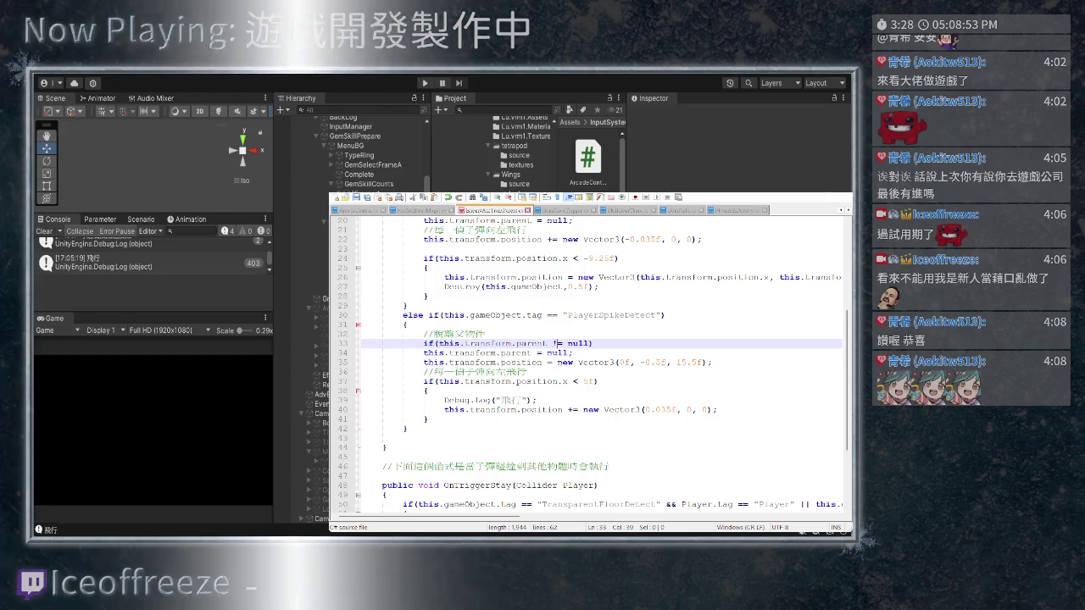
{"action": "key", "text": "Up"}
{"action": "key", "text": "End"}
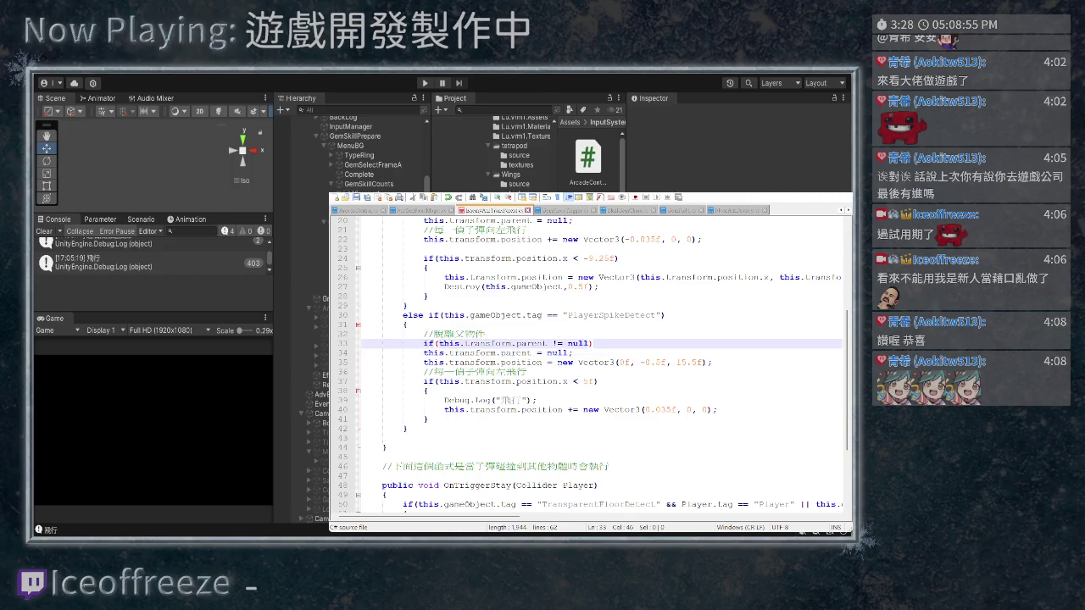
{"action": "key", "text": "Return"}
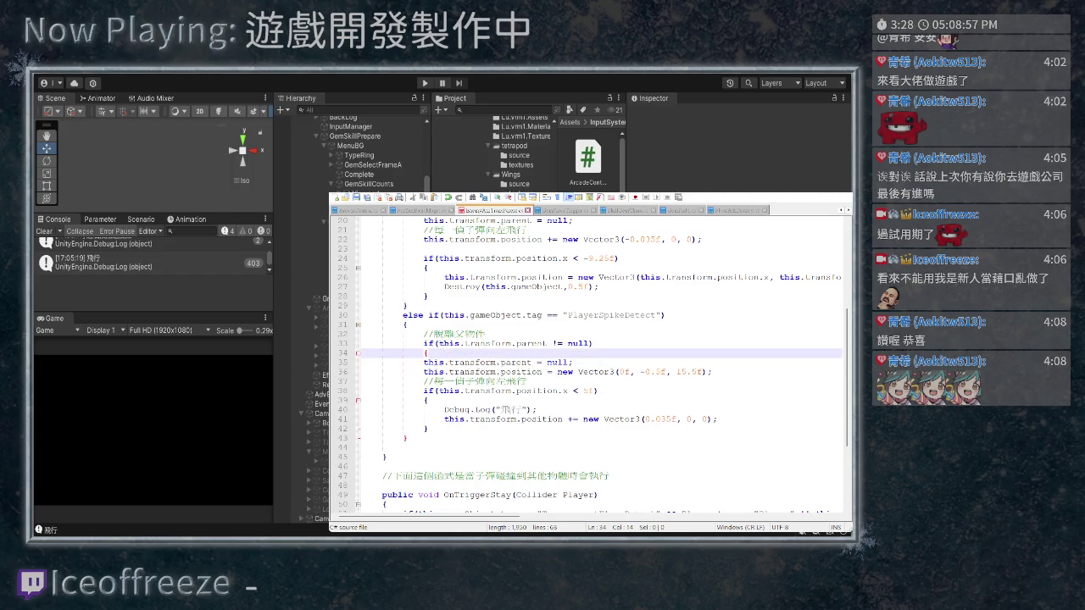
{"action": "left_click", "coordinate": [526, 380]}
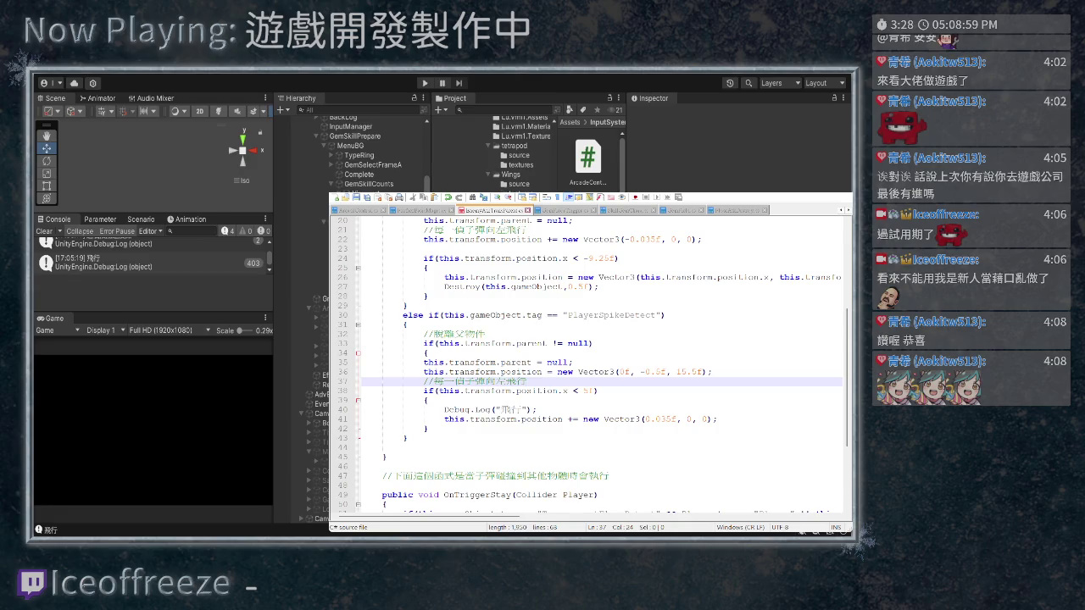
{"action": "key", "text": "Return"}
{"action": "type", "text": "}"}
{"action": "key", "text": "Return"}
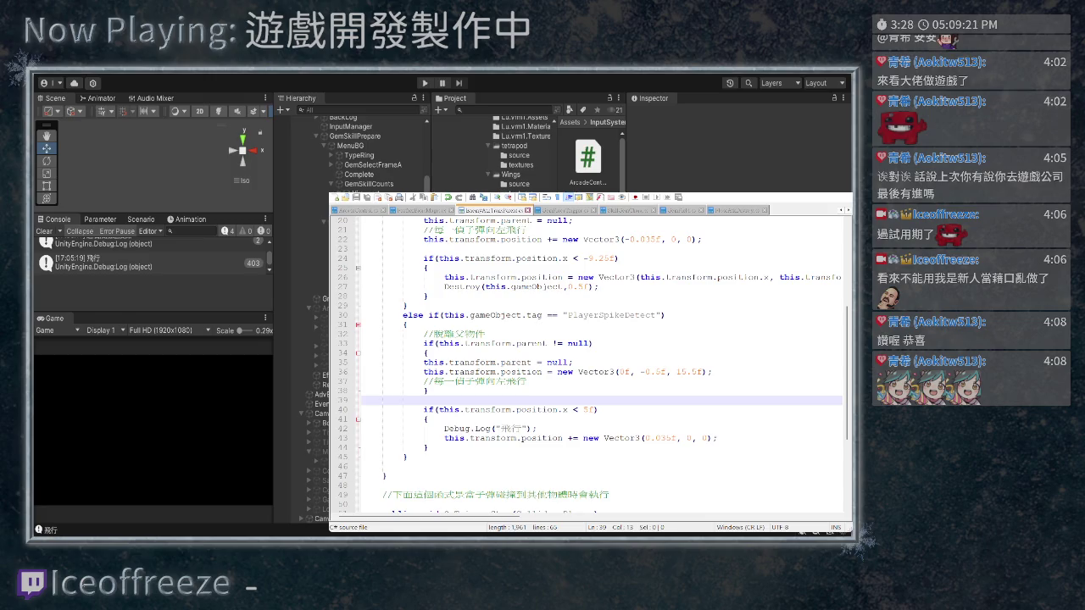
{"action": "key", "text": "ctrl+p"}
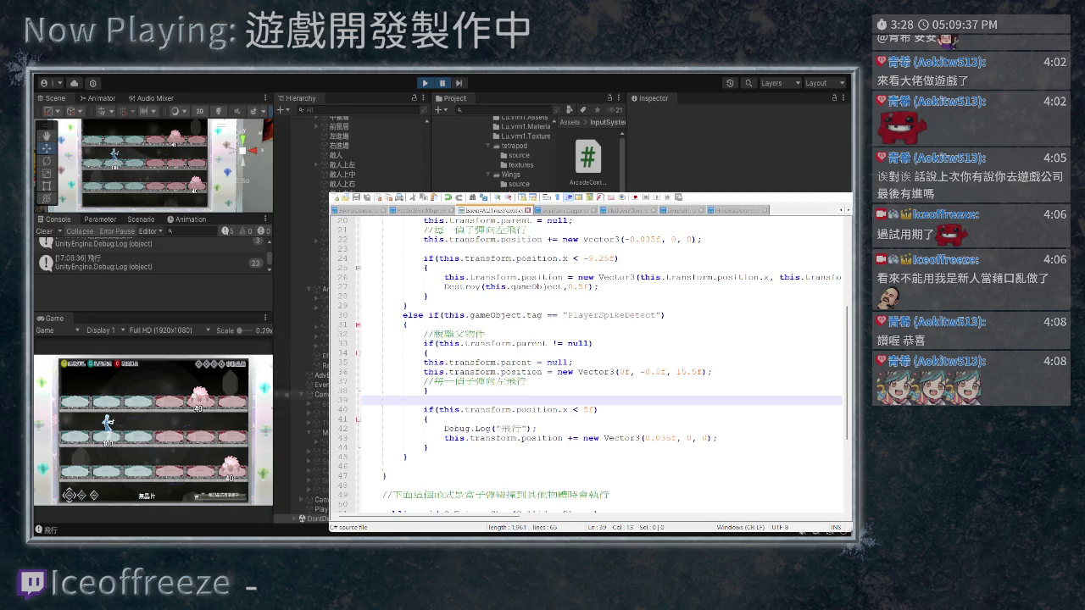
Select PlayerAtkLong(Clone) in the Hierarchy to inspect its Transform
{"action": "left_click", "coordinate": [301, 509]}
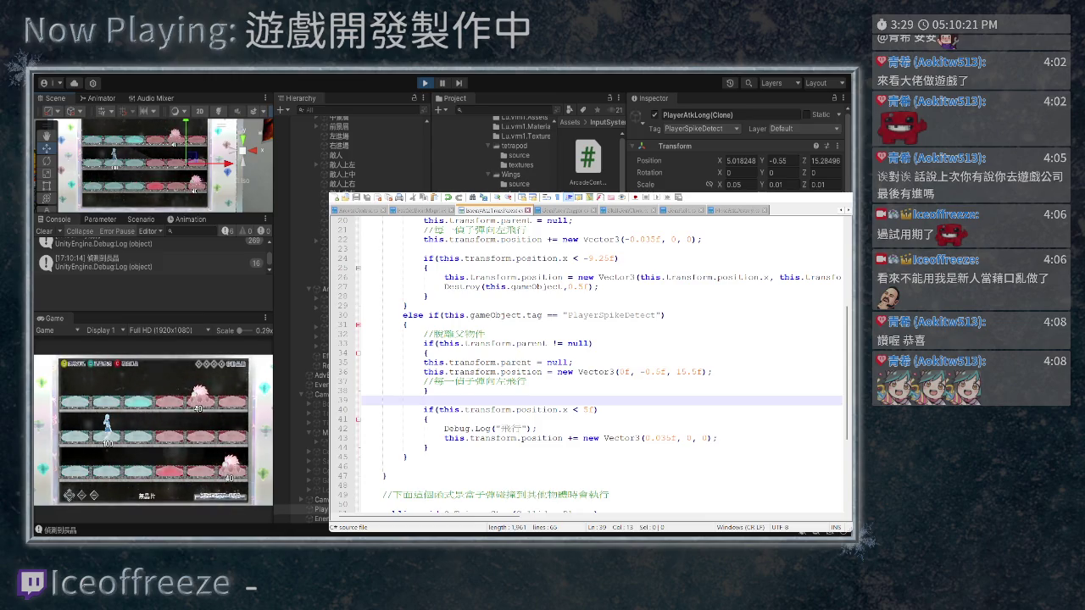
Move the flight comment into the movement block and indent lines 35–36
{"action": "left_click_drag", "start_coordinate": [551, 380], "coordinate": [363, 381]}
{"action": "key", "text": "Delete"}
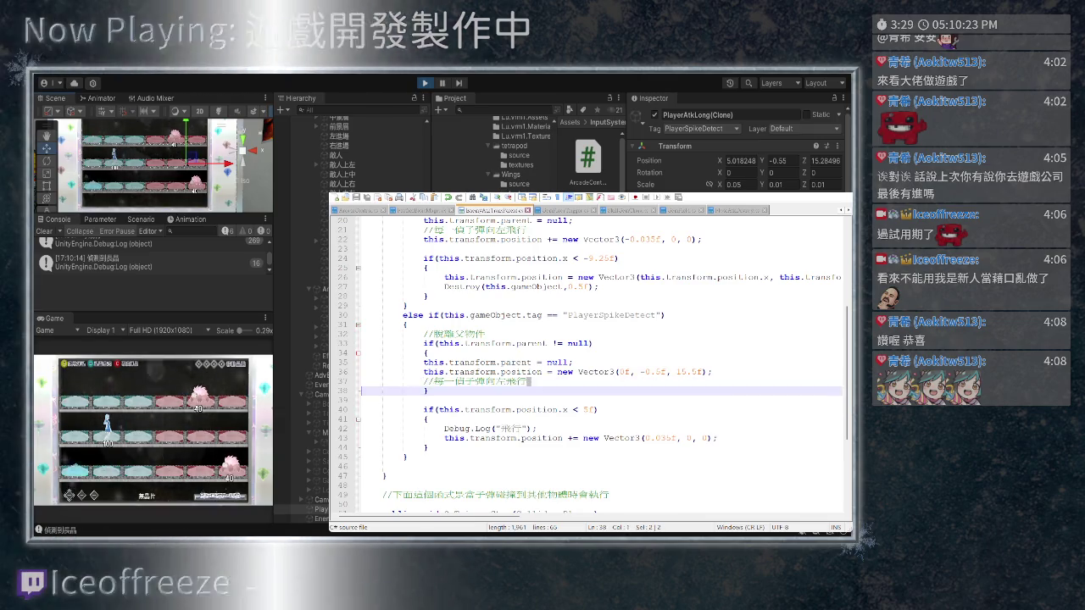
{"action": "left_click", "coordinate": [430, 419]}
{"action": "key", "text": "ctrl+v"}
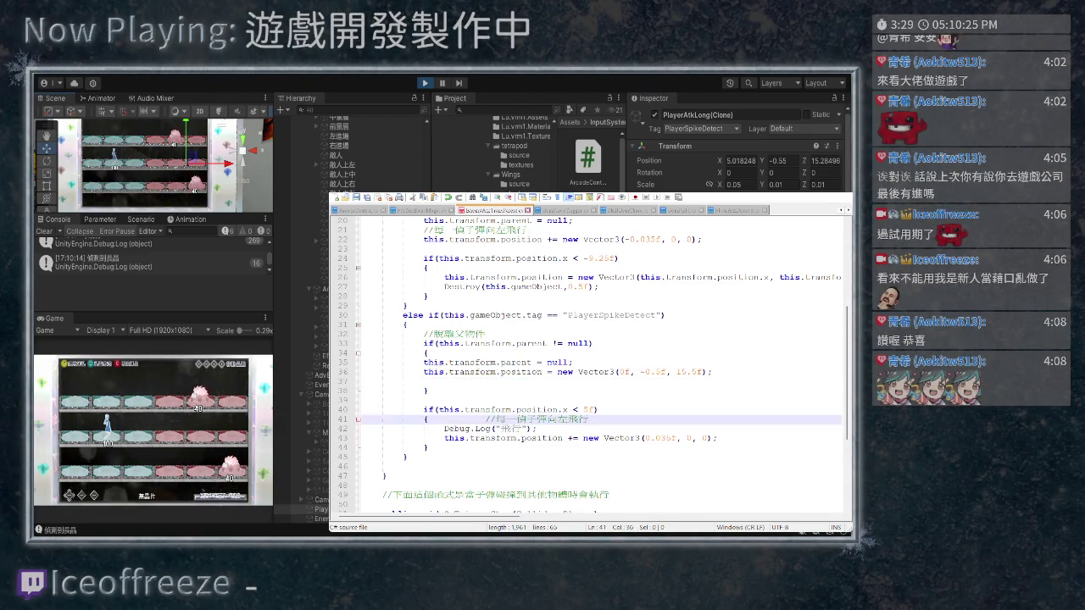
{"action": "left_click", "coordinate": [365, 381]}
{"action": "key", "text": "BackSpace"}
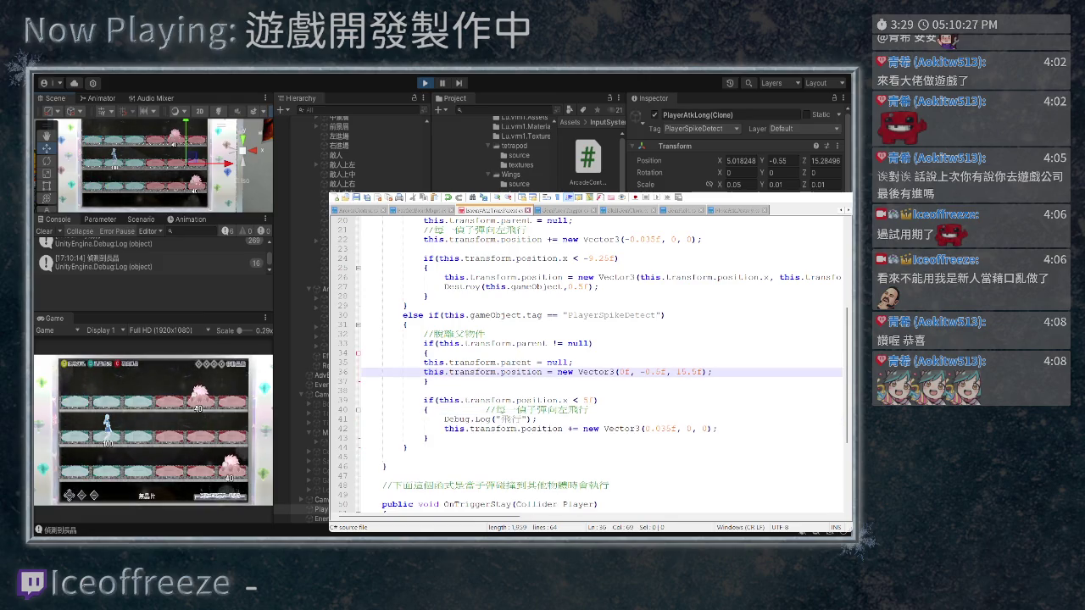
{"action": "key", "text": "shift+Up"}
{"action": "key", "text": "shift+Home"}
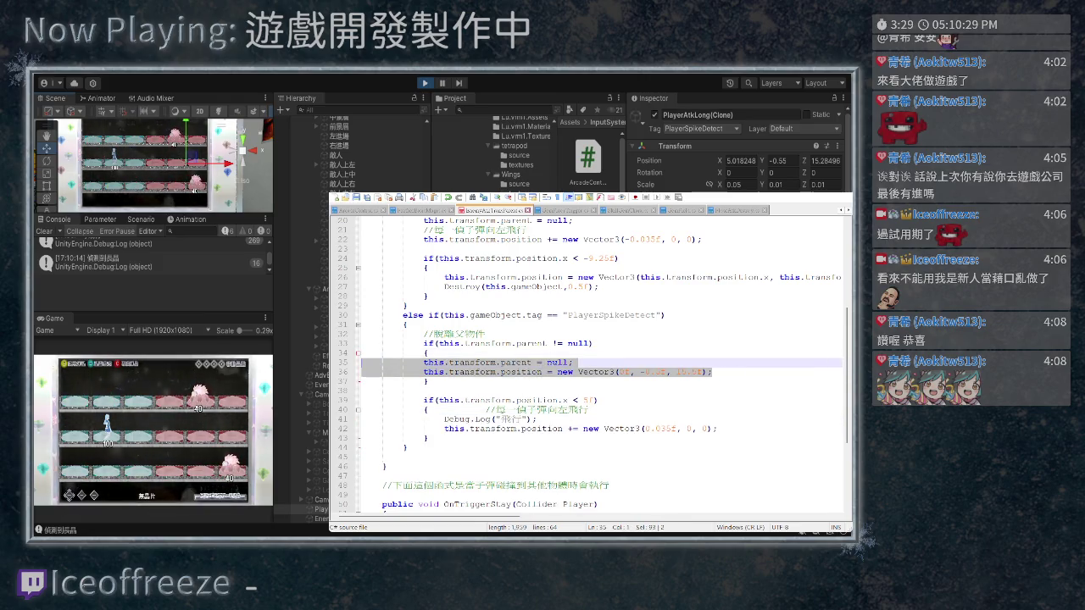
{"action": "key", "text": "Tab"}
{"action": "left_click", "coordinate": [732, 372]}
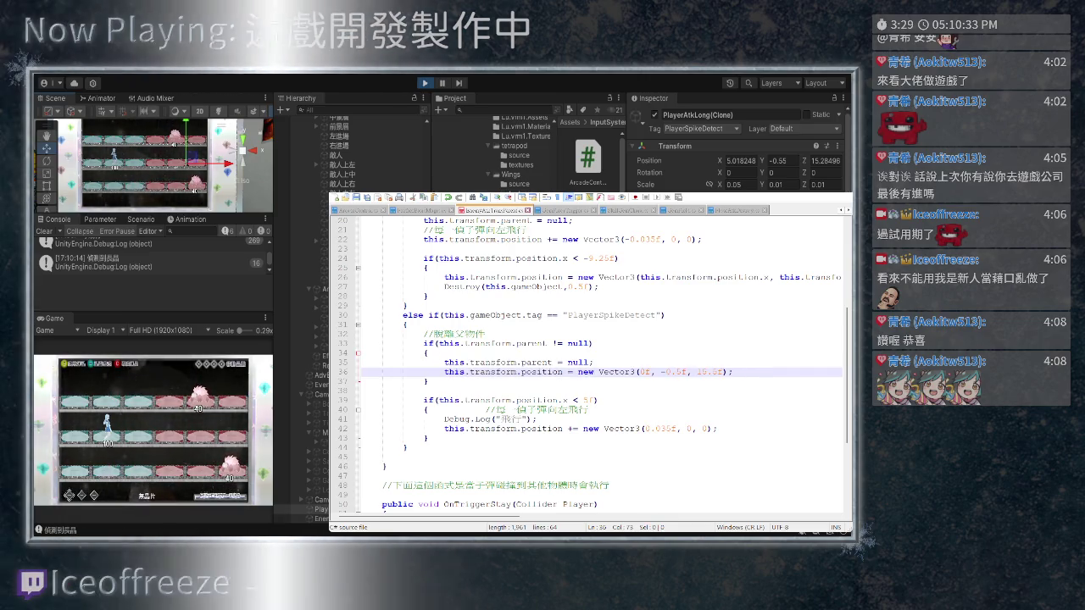
Move the debug log after the reposition line, change its text to 重新定位, and save
{"action": "left_click", "coordinate": [362, 419]}
{"action": "key", "text": "shift+End"}
{"action": "key", "text": "Delete"}
{"action": "key", "text": "BackSpace"}
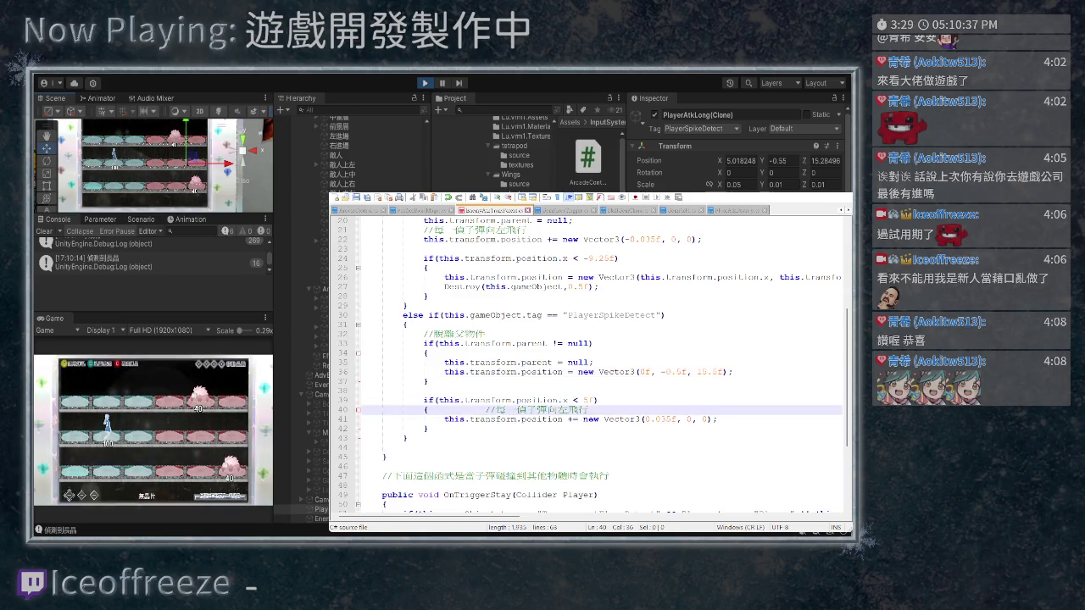
{"action": "left_click", "coordinate": [732, 372]}
{"action": "key", "text": "Return"}
{"action": "key", "text": "ctrl+v"}
{"action": "key", "text": "Home"}
{"action": "key", "text": "BackSpace"}
{"action": "key", "text": "BackSpace"}
{"action": "key", "text": "BackSpace"}
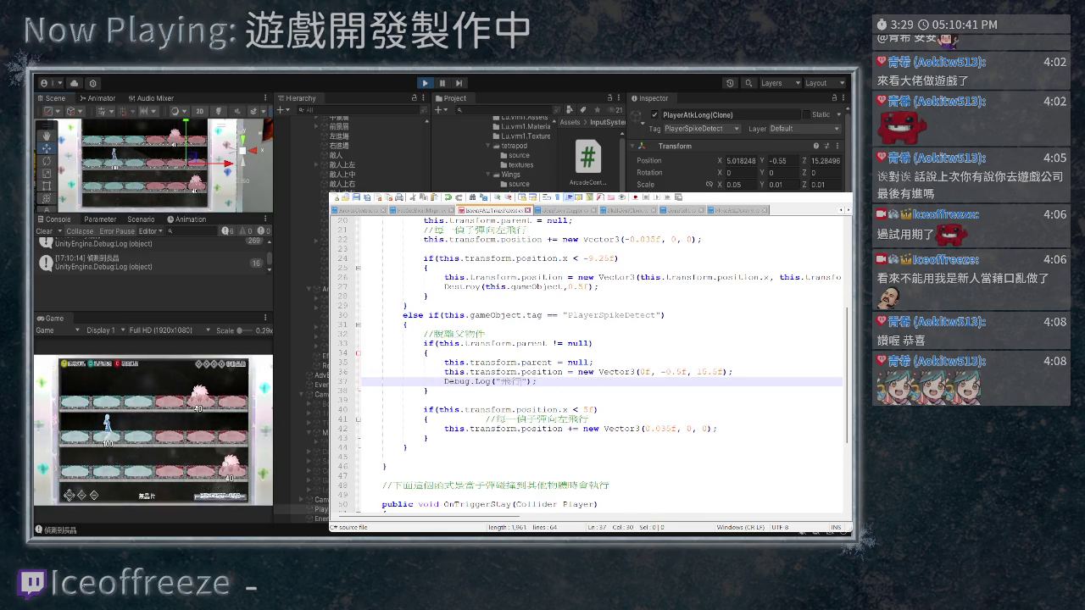
{"action": "key", "text": "BackSpace"}
{"action": "key", "text": "BackSpace"}
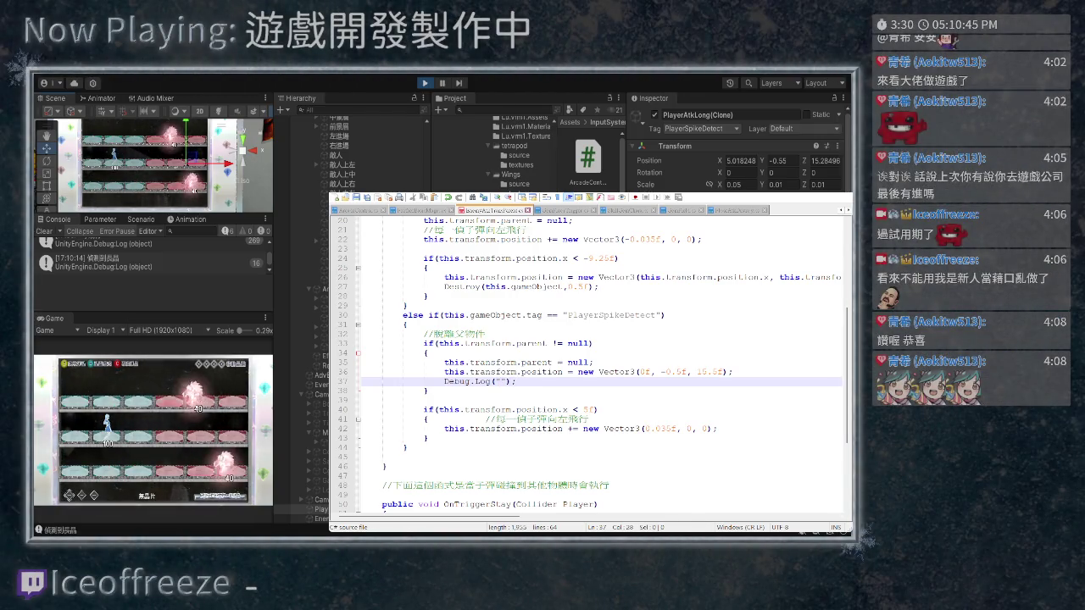
{"action": "type", "text": "重新定位"}
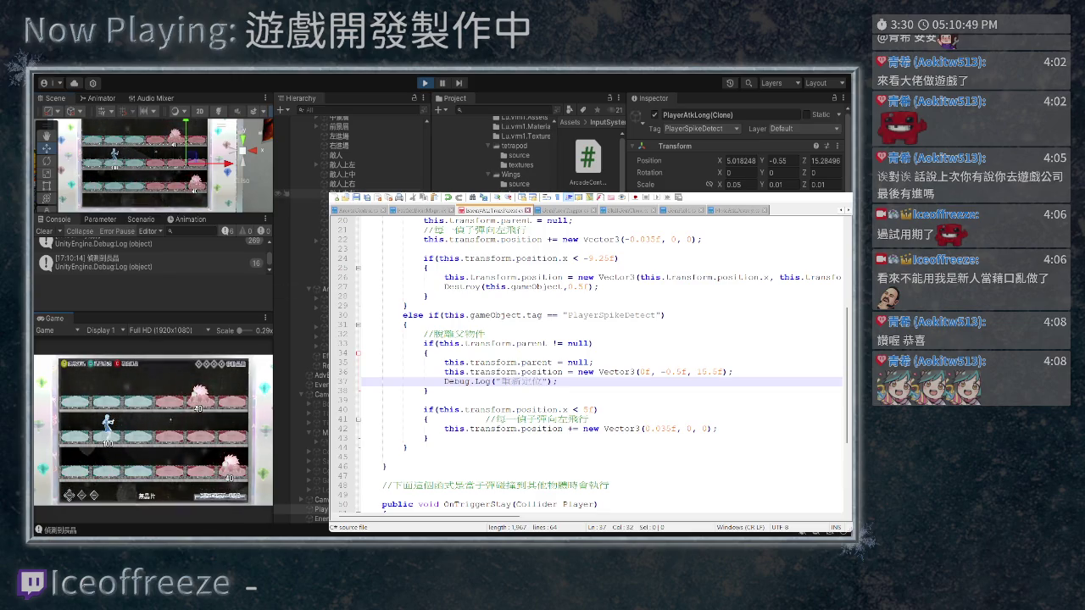
{"action": "key", "text": "ctrl+s"}
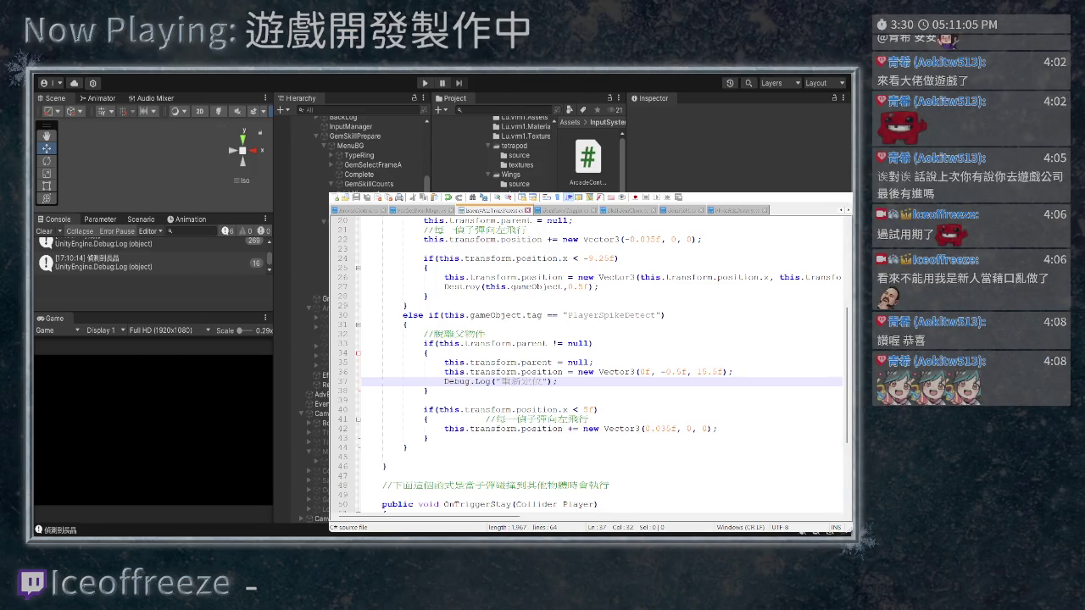
Play the game, inspect PlayerAtkLong(Clone), and switch to the ArcadeController script
{"action": "key", "text": "ctrl+p"}
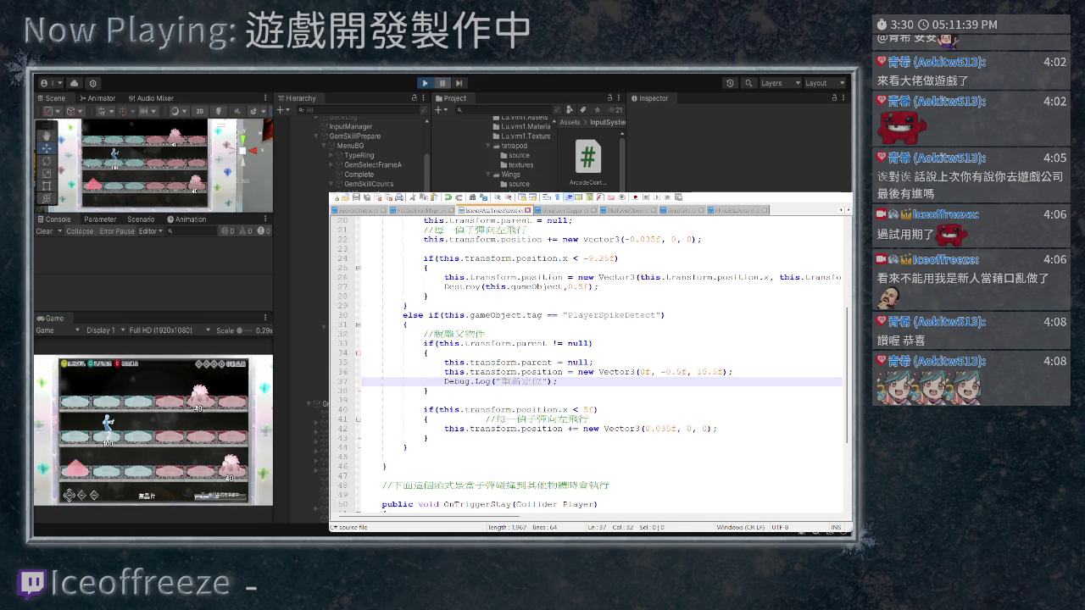
{"action": "scroll", "coordinate": [300, 339], "scroll_direction": "down", "scroll_amount": 5}
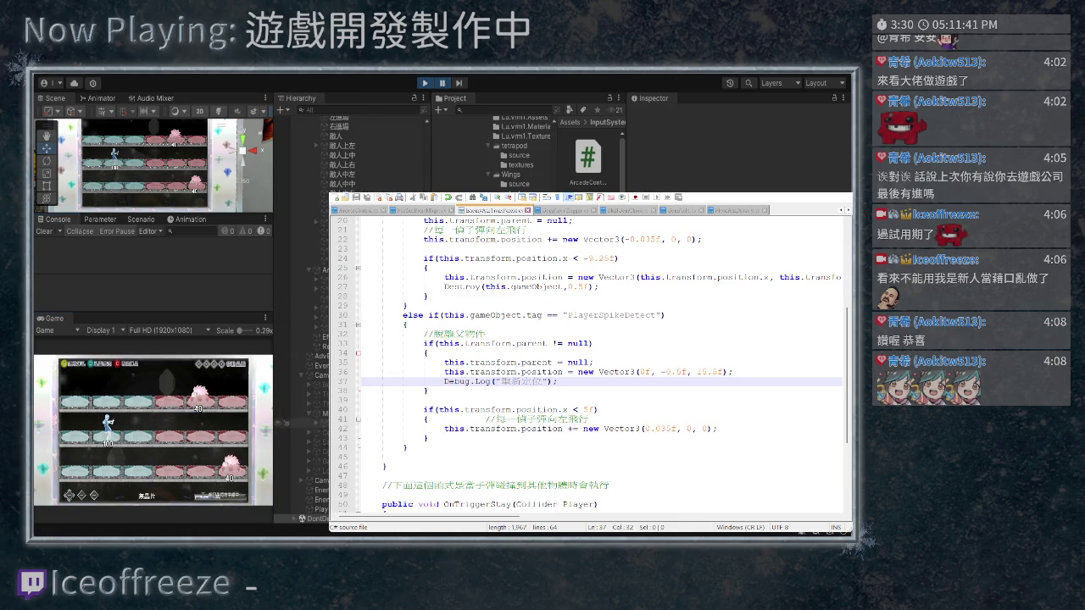
{"action": "left_click", "coordinate": [301, 509]}
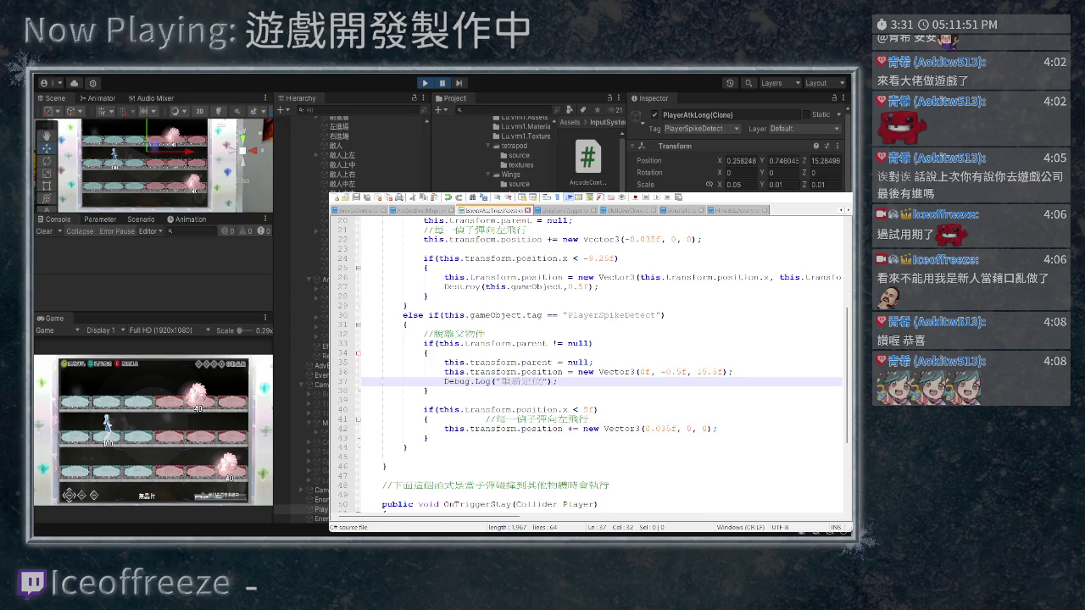
{"action": "key", "text": "ctrl+Tab"}
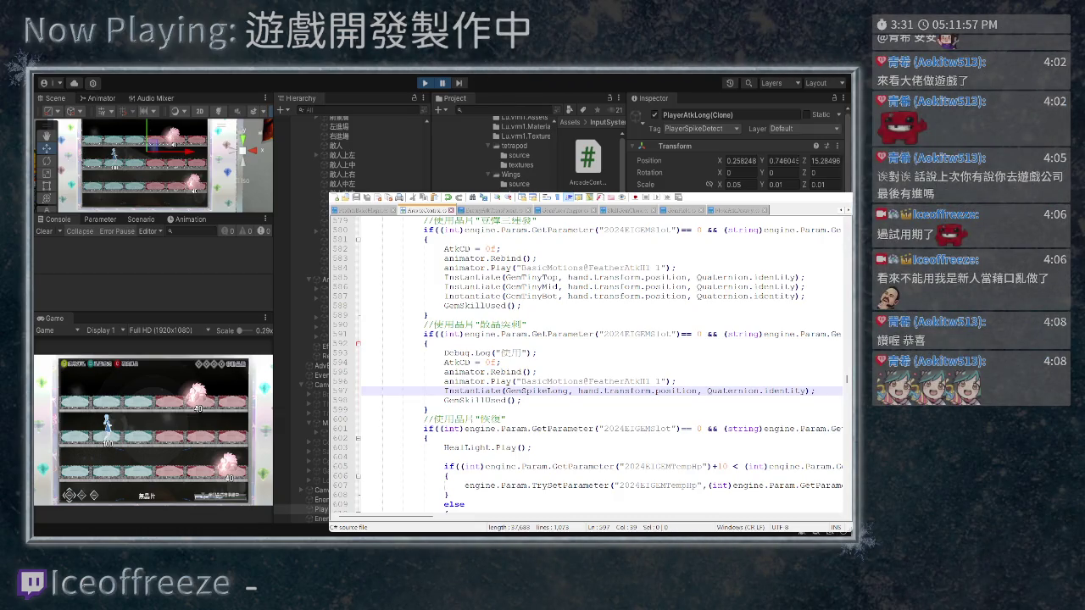
Delete the Debug.Log("使用") line from the spike-gem branch
{"action": "key", "text": "Up"}
{"action": "key", "text": "Up"}
{"action": "key", "text": "Up"}
{"action": "key", "text": "shift+Home"}
{"action": "key", "text": "shift+Home"}
{"action": "key", "text": "BackSpace"}
{"action": "key", "text": "BackSpace"}
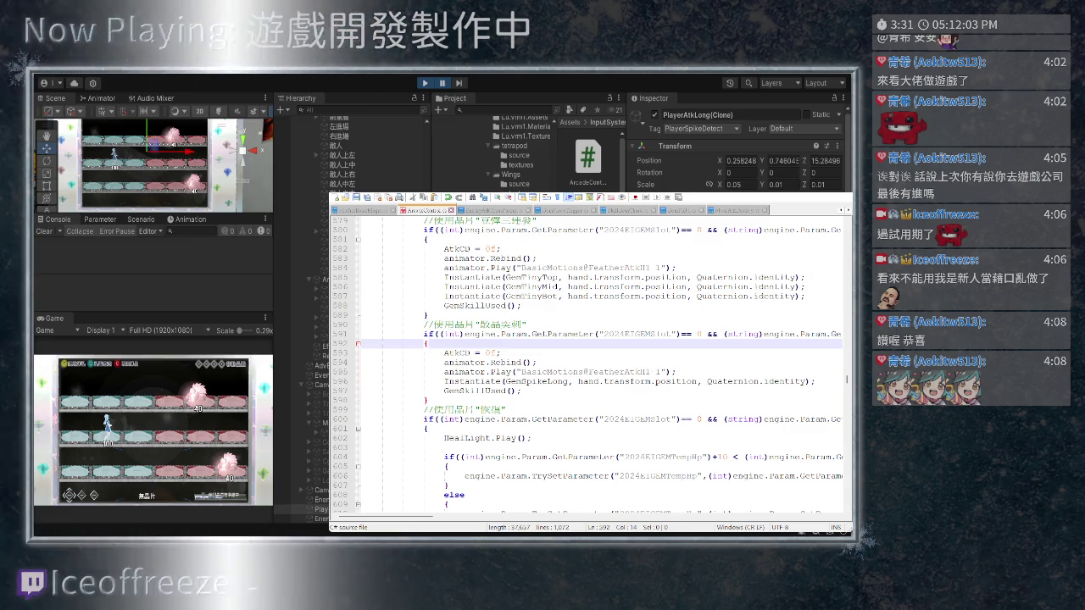
Look over the GemSkillUsed call, then return to the spike attack script
{"action": "left_click_drag", "start_coordinate": [444, 391], "coordinate": [494, 391]}
{"action": "scroll", "coordinate": [585, 364], "scroll_direction": "down", "scroll_amount": 15}
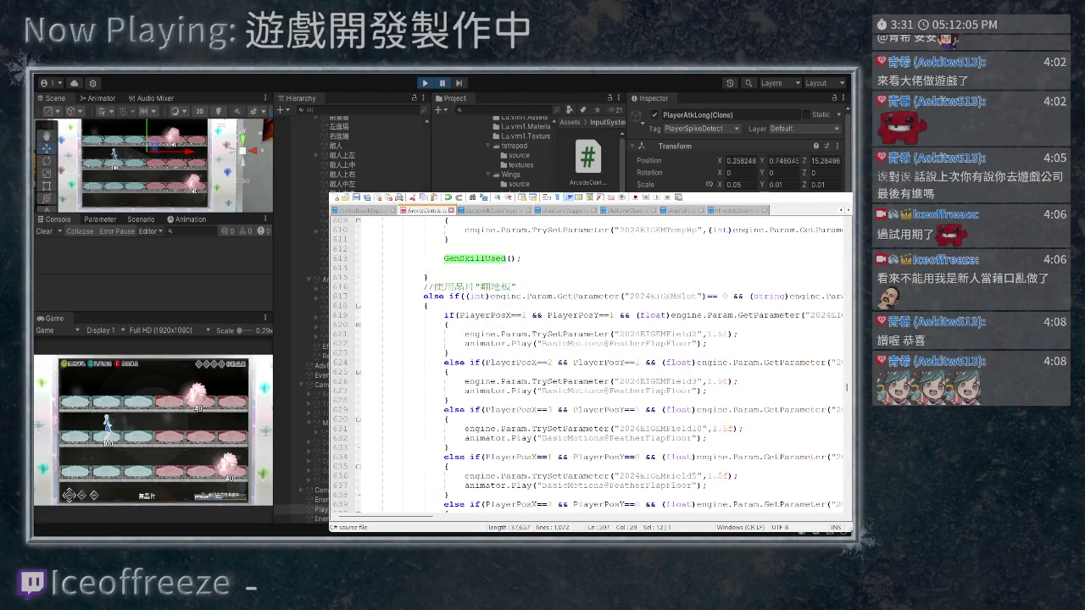
{"action": "scroll", "coordinate": [589, 364], "scroll_direction": "down", "scroll_amount": 20}
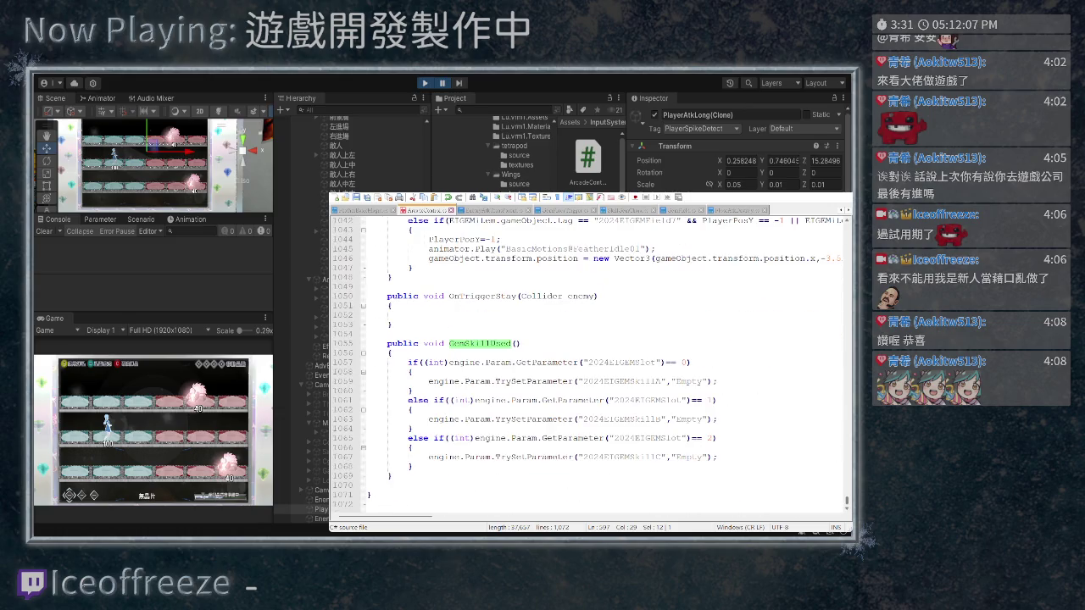
{"action": "scroll", "coordinate": [588, 365], "scroll_direction": "up", "scroll_amount": 20}
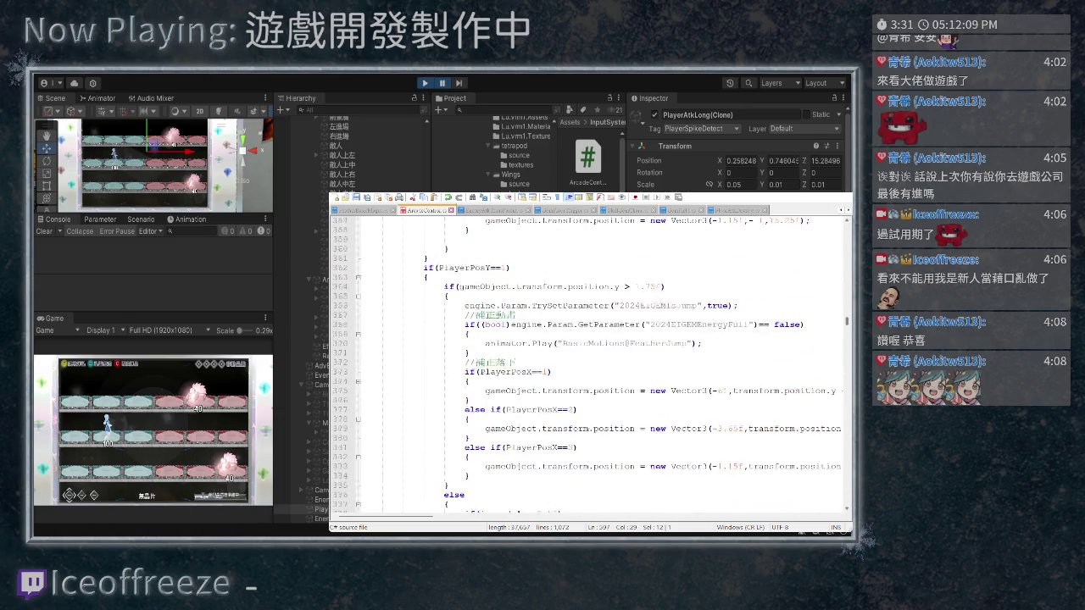
{"action": "key", "text": "Left"}
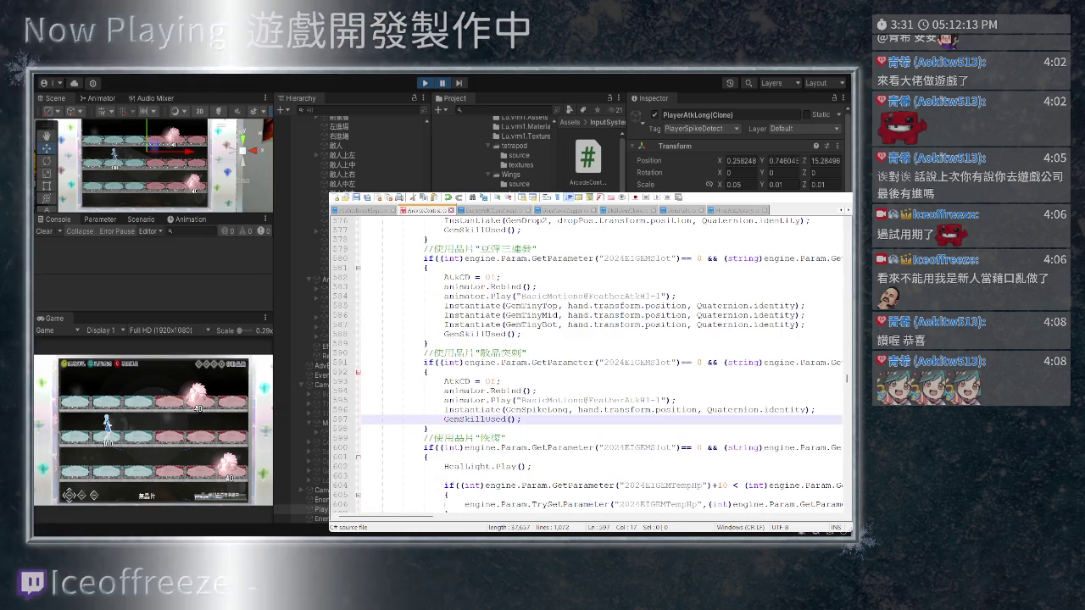
{"action": "scroll", "coordinate": [589, 365], "scroll_direction": "down", "scroll_amount": 2}
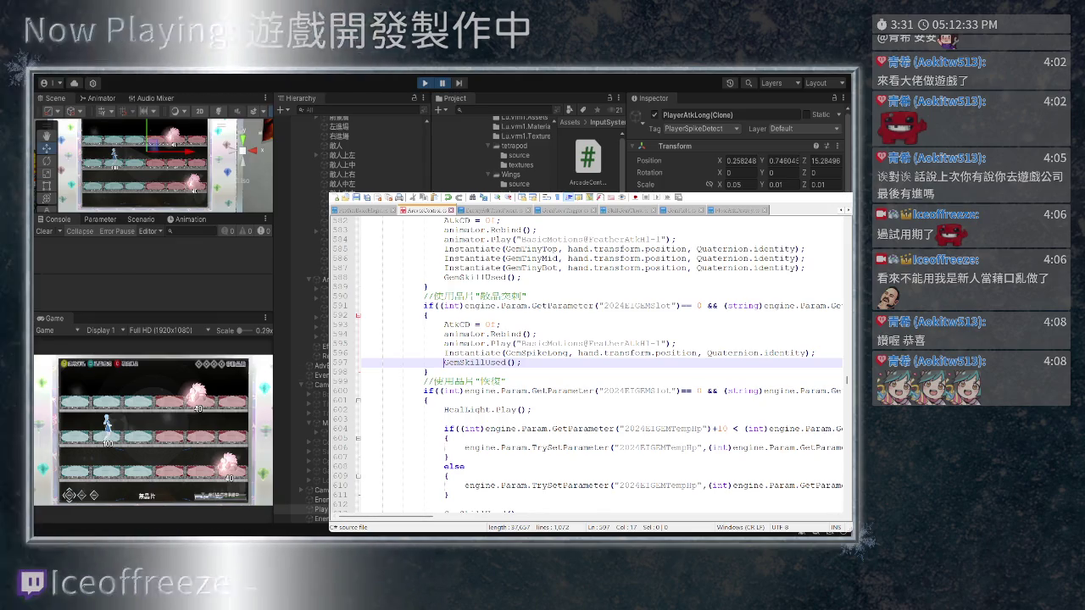
{"action": "key", "text": "ctrl+Tab"}
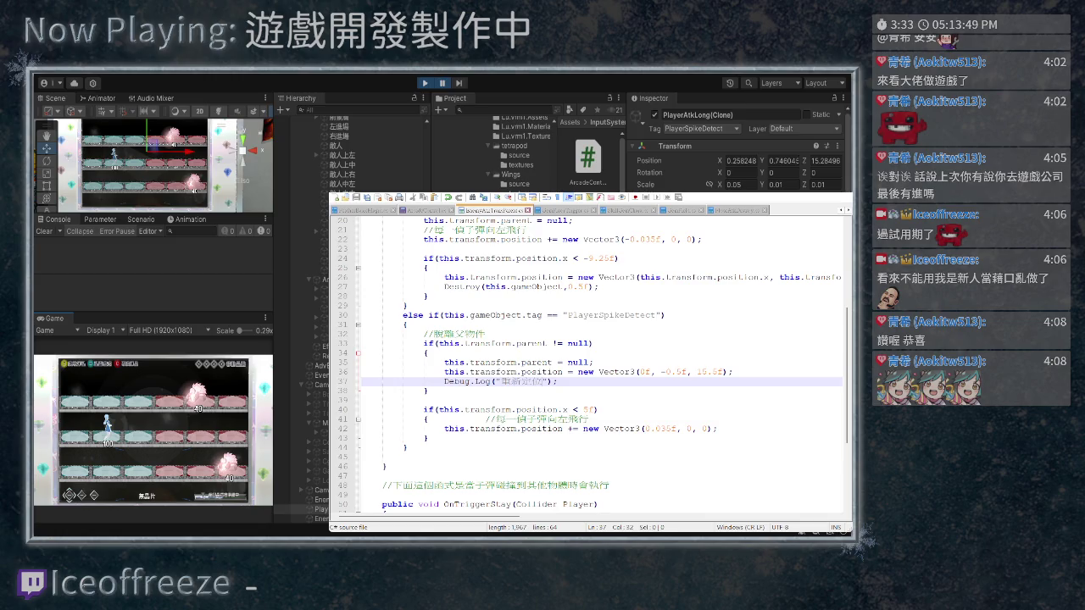
Delete the spike-repositioning line, the Debug.Log line and the parent-check if
{"action": "key", "text": "Home"}
{"action": "key", "text": "shift+Up"}
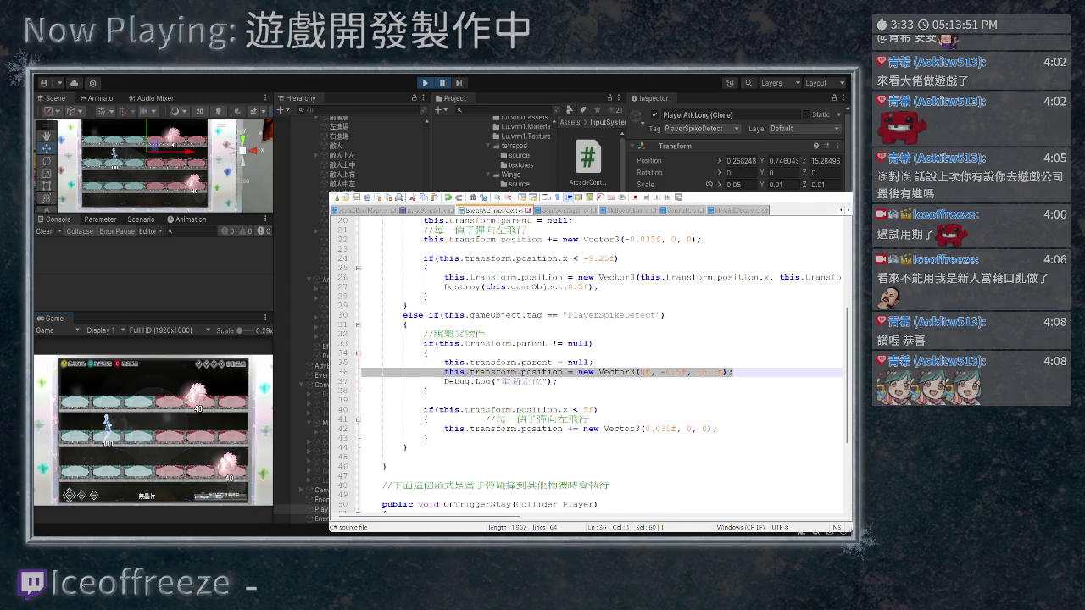
{"action": "key", "text": "BackSpace"}
{"action": "key", "text": "BackSpace"}
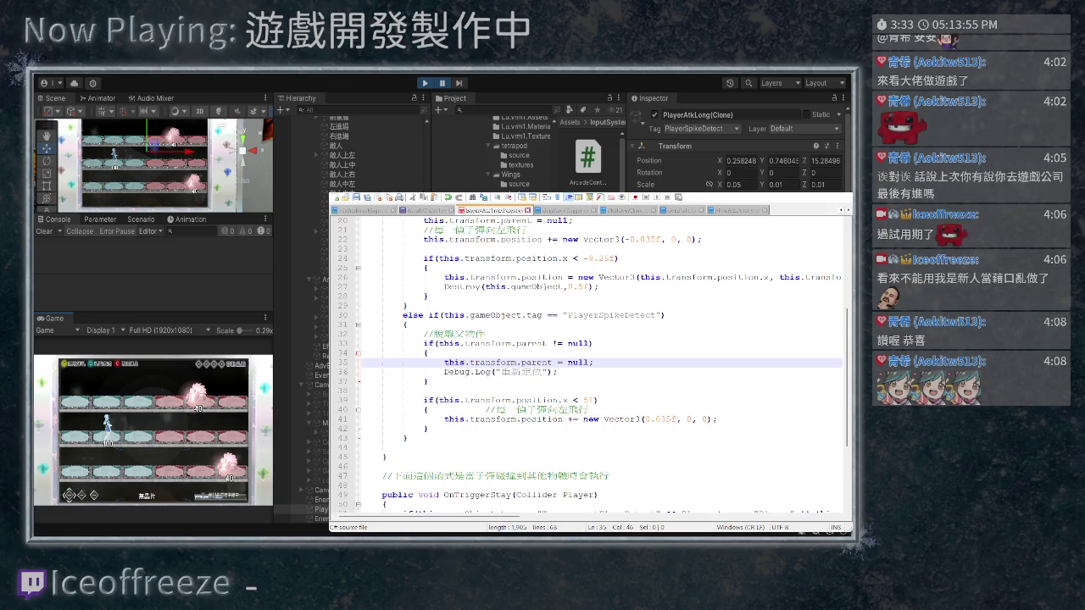
{"action": "key", "text": "Down"}
{"action": "key", "text": "shift+Home"}
{"action": "key", "text": "shift+Home"}
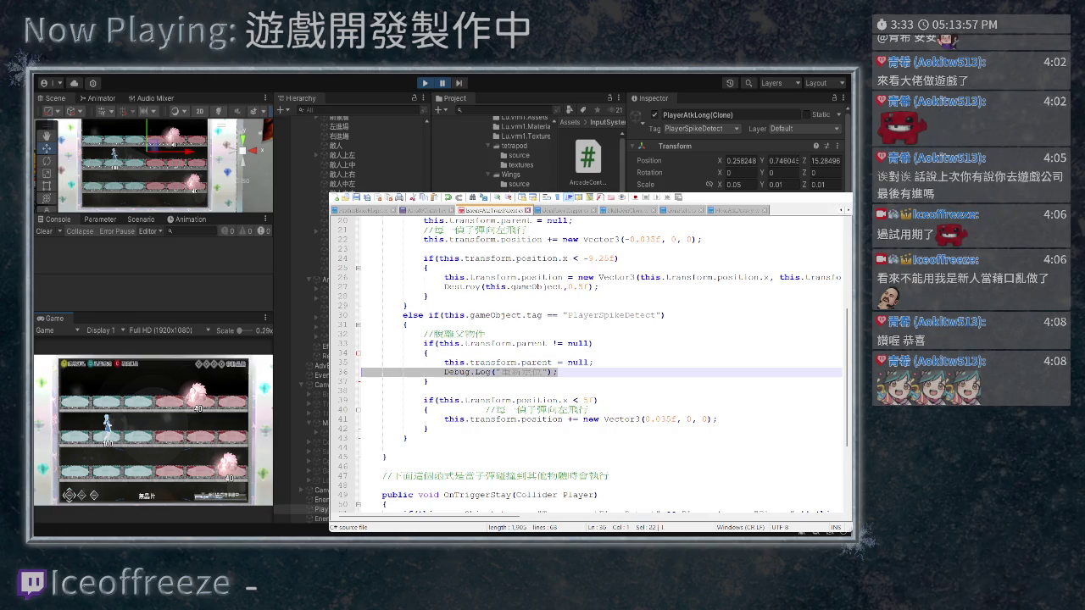
{"action": "key", "text": "Delete"}
{"action": "key", "text": "Up"}
{"action": "key", "text": "Up"}
{"action": "key", "text": "shift+Up"}
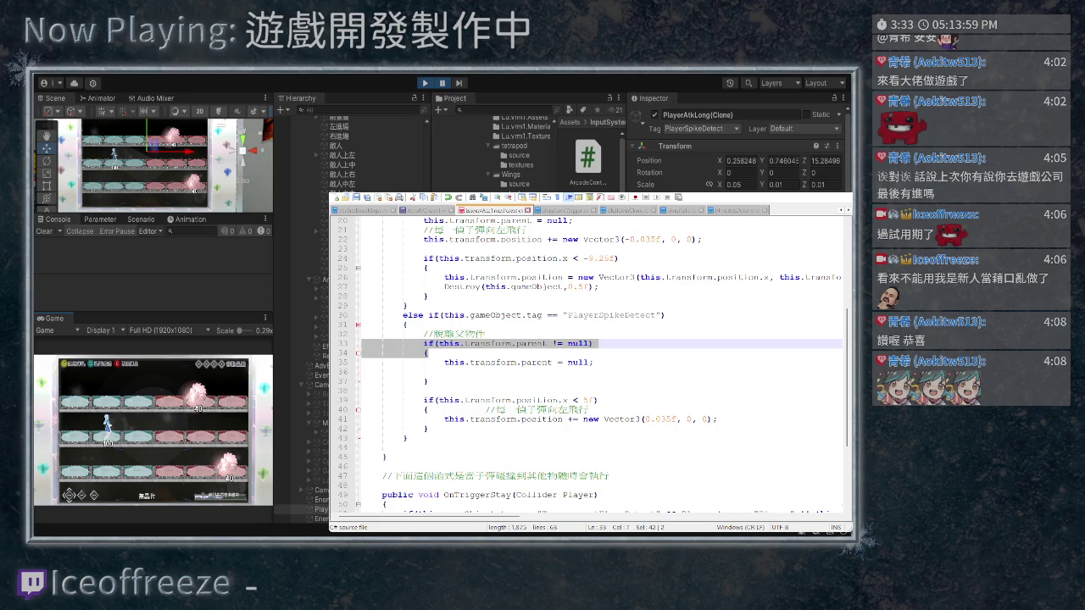
{"action": "key", "text": "Delete"}
Remove the leftover closing brace, outdent the parent line and delete the blank lines below it
{"action": "key", "text": "Down"}
{"action": "key", "text": "Down"}
{"action": "key", "text": "Down"}
{"action": "key", "text": "shift+Down"}
{"action": "key", "text": "Delete"}
{"action": "key", "text": "Up"}
{"action": "key", "text": "Up"}
{"action": "key", "text": "Up"}
{"action": "key", "text": "Down"}
{"action": "key", "text": "shift+Tab"}
{"action": "key", "text": "Up"}
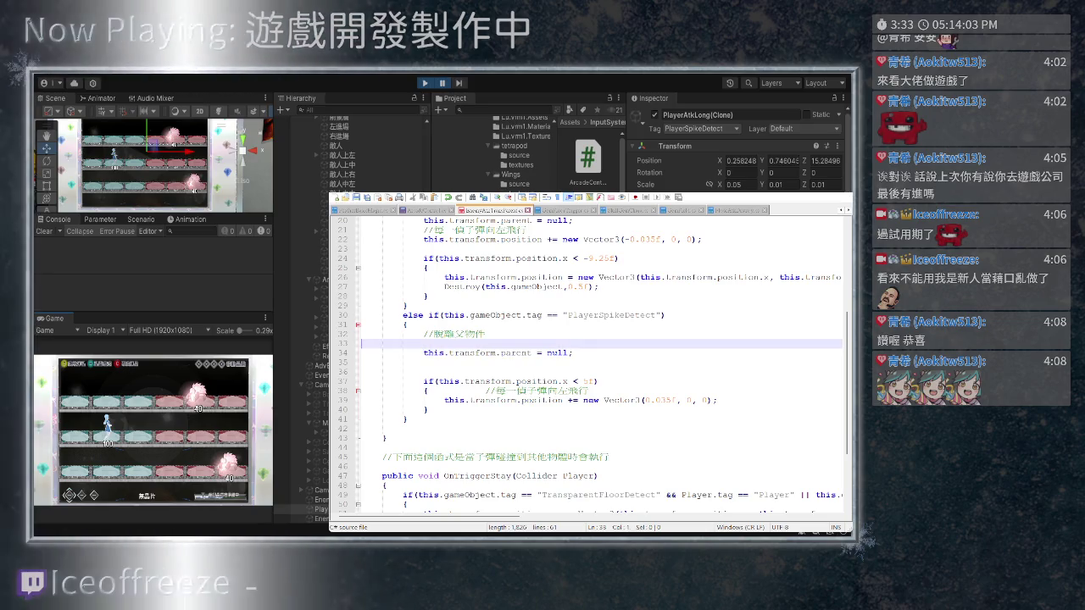
{"action": "key", "text": "Down"}
{"action": "key", "text": "Down"}
{"action": "key", "text": "Down"}
{"action": "key", "text": "BackSpace"}
{"action": "key", "text": "BackSpace"}
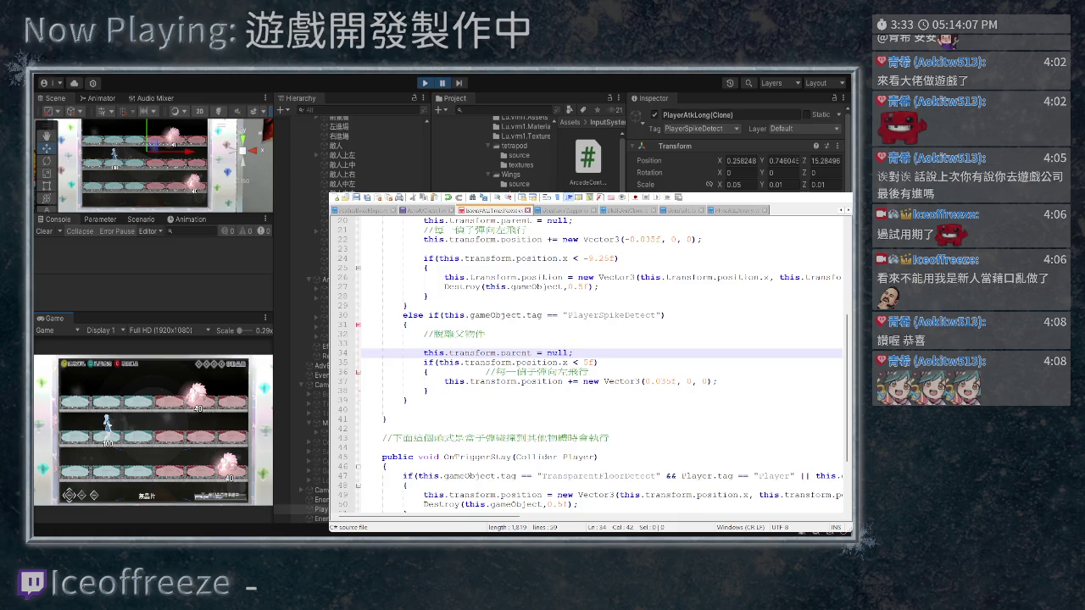
Paste the localScale growth line beneath a copied if(position.x < 5f) condition
{"action": "key", "text": "Down"}
{"action": "key", "text": "Down"}
{"action": "key", "text": "Down"}
{"action": "key", "text": "Return"}
{"action": "type", "text": "transform.localScale += Vector3.one * growthSpeed * Time.deltaTime;"}
{"action": "key", "text": "Up"}
{"action": "key", "text": "Return"}
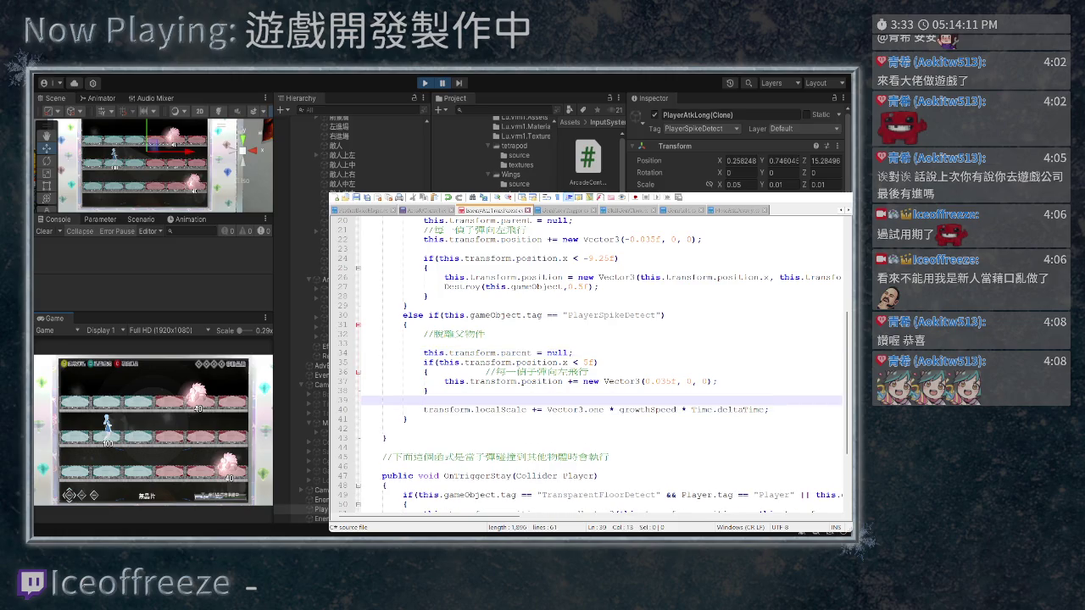
{"action": "key", "text": "Up"}
{"action": "key", "text": "Up"}
{"action": "key", "text": "Up"}
{"action": "key", "text": "End"}
{"action": "key", "text": "shift+Home"}
{"action": "key", "text": "ctrl+c"}
{"action": "key", "text": "Down"}
{"action": "key", "text": "Down"}
{"action": "key", "text": "Down"}
{"action": "key", "text": "ctrl+v"}
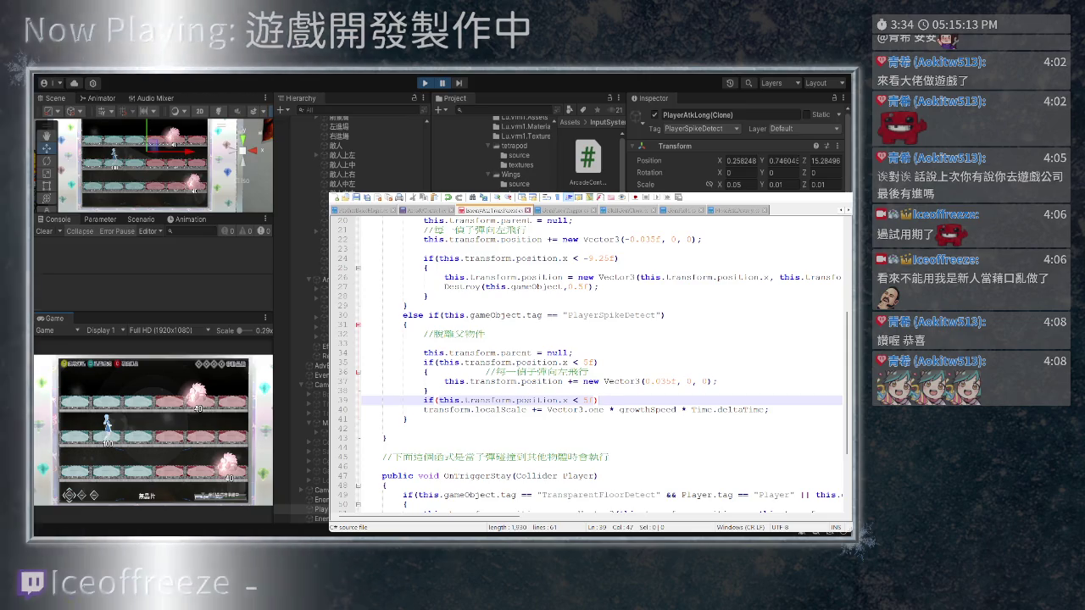
Replace the scale line with this.transform.localScale = new Vector3(2.0f,1.0f,1.0f);
{"action": "left_click_drag", "start_coordinate": [546, 409], "coordinate": [767, 409]}
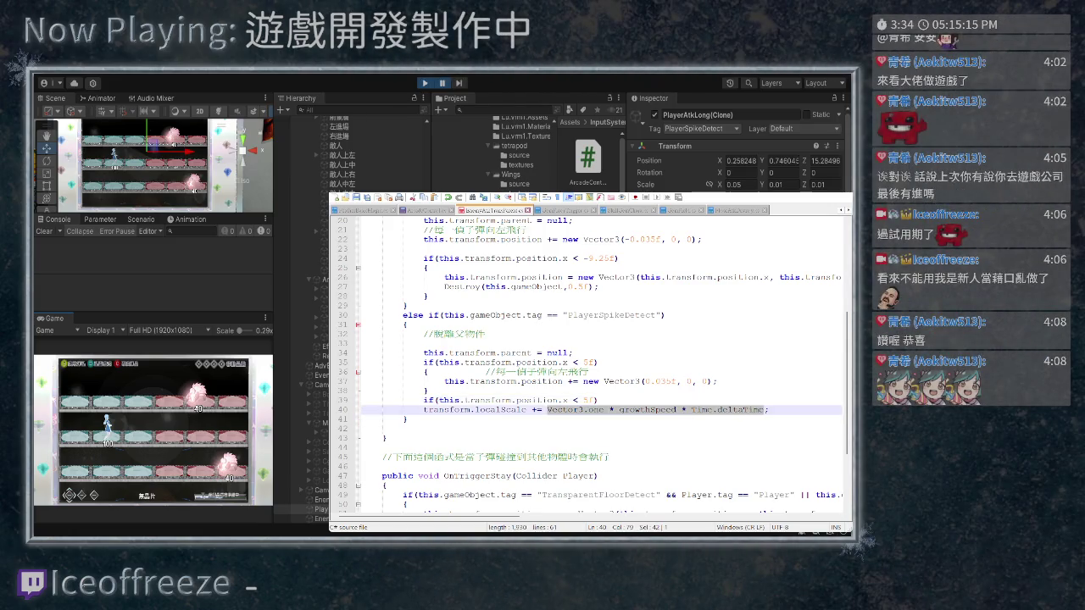
{"action": "key", "text": "ctrl+v"}
{"action": "key", "text": "ctrl+z"}
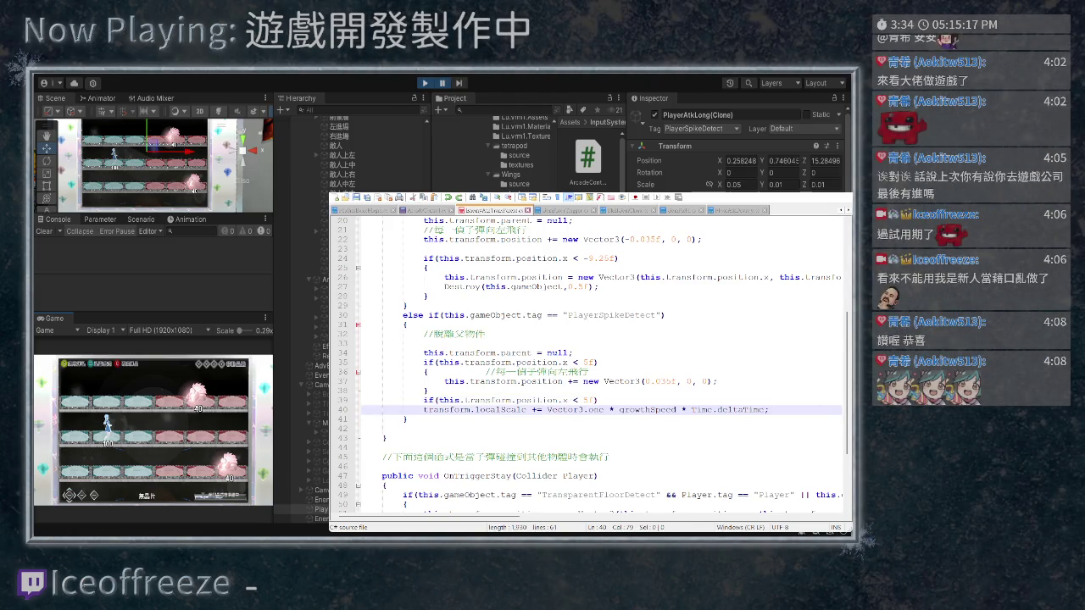
{"action": "left_click_drag", "start_coordinate": [767, 409], "coordinate": [423, 410]}
{"action": "key", "text": "ctrl+v"}
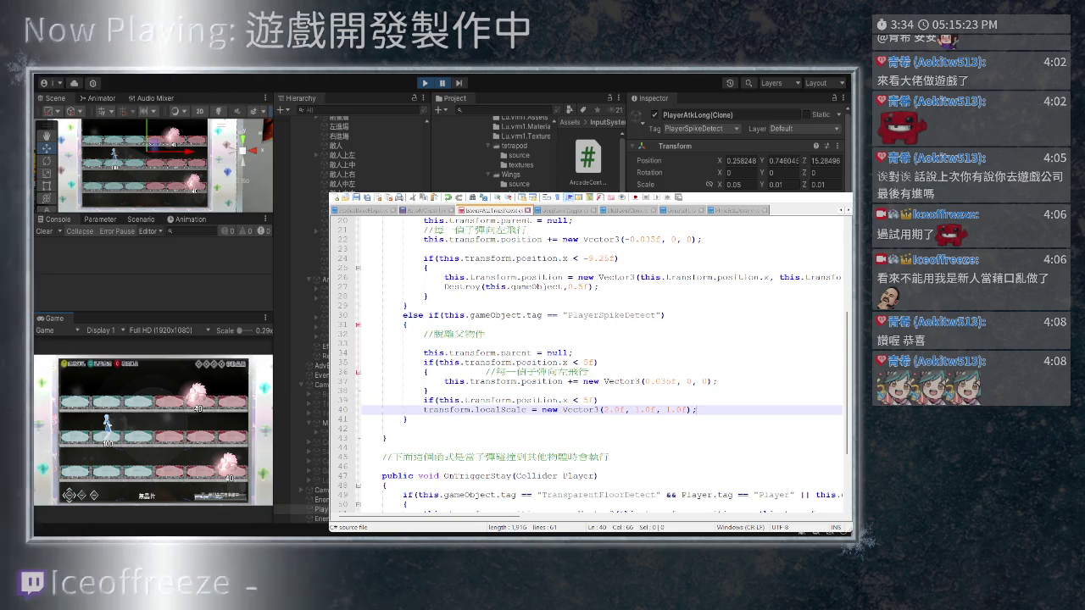
{"action": "left_click", "coordinate": [423, 410]}
{"action": "type", "text": "this."}
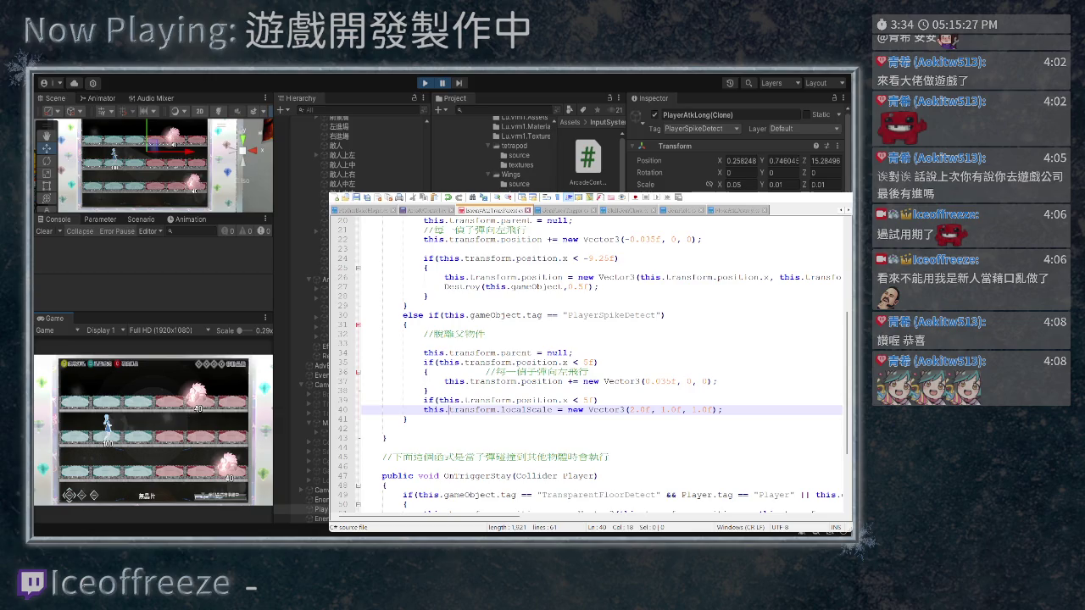
Make the condition check this.transform.localScale.x and delete the old leftward-move block
{"action": "left_click_drag", "start_coordinate": [553, 409], "coordinate": [423, 410]}
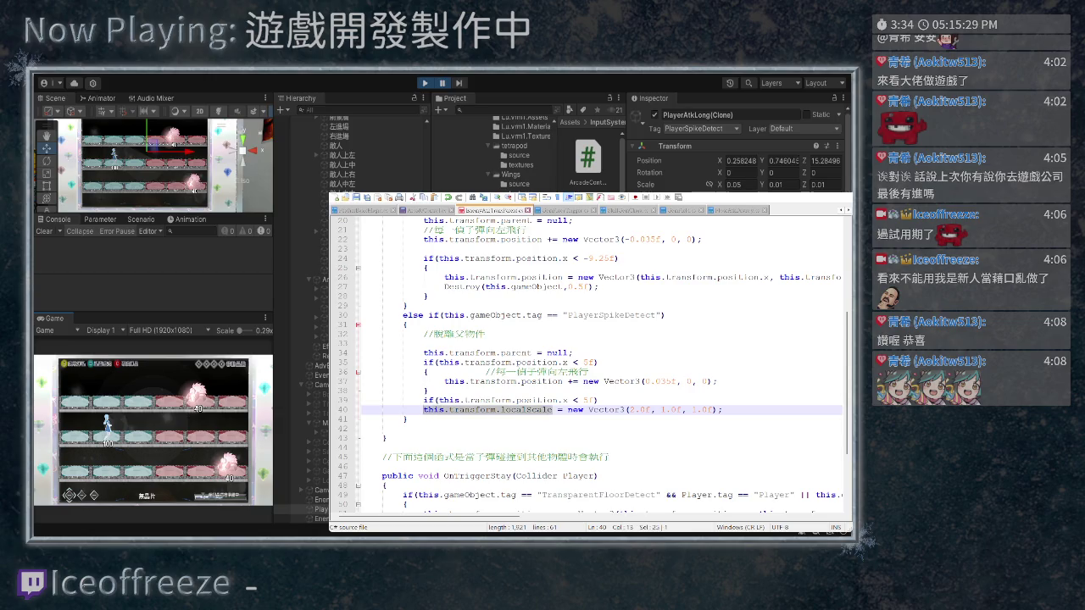
{"action": "left_click_drag", "start_coordinate": [556, 399], "coordinate": [438, 399]}
{"action": "key", "text": "ctrl+v"}
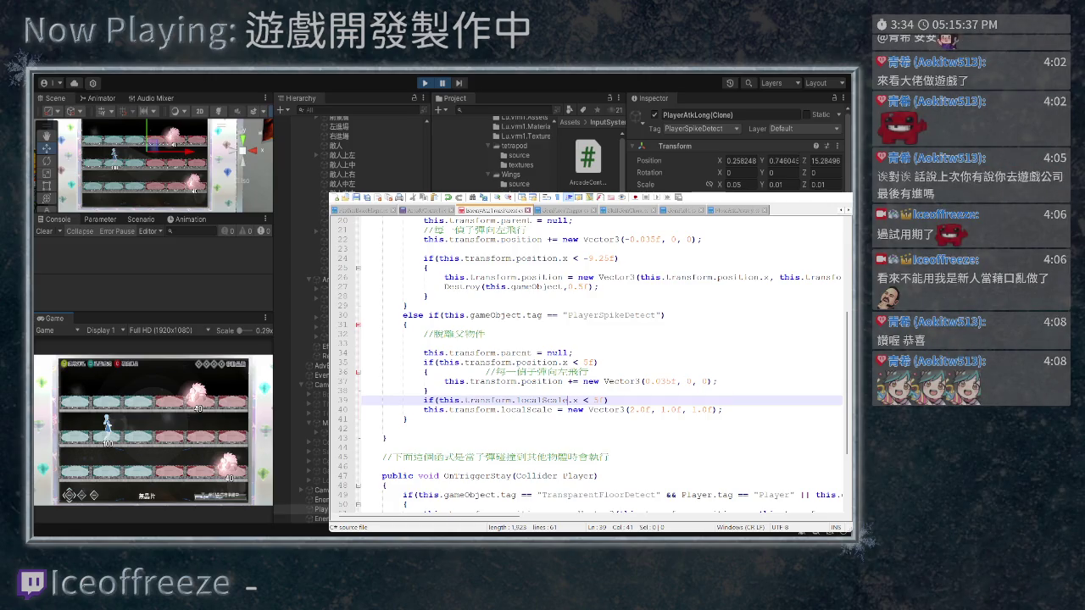
{"action": "key", "text": "Home"}
{"action": "key", "text": "shift+Up"}
{"action": "key", "text": "shift+Up"}
{"action": "key", "text": "shift+Up"}
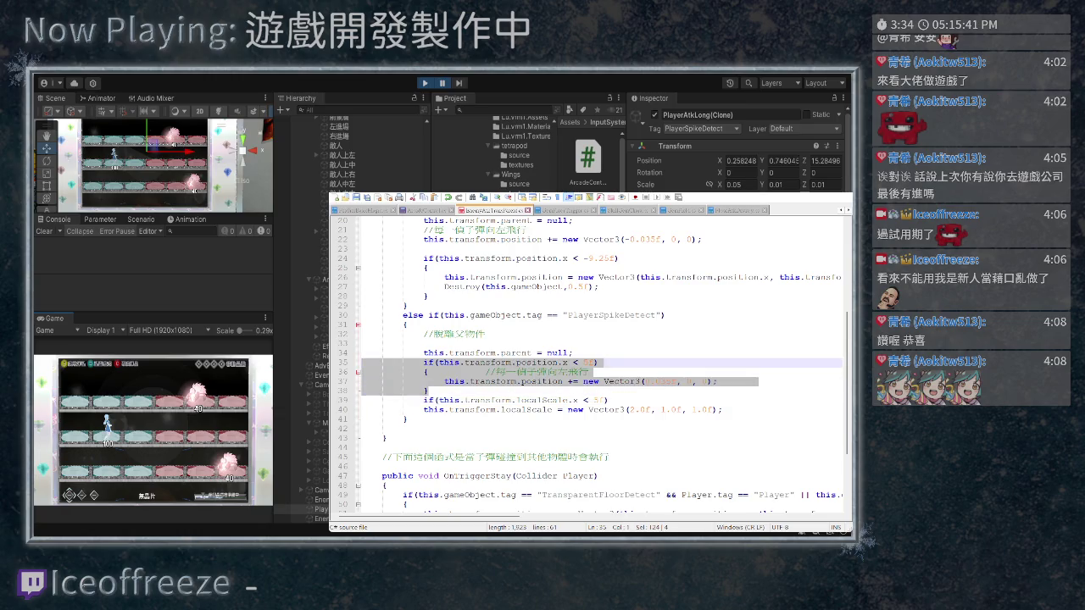
{"action": "key", "text": "Delete"}
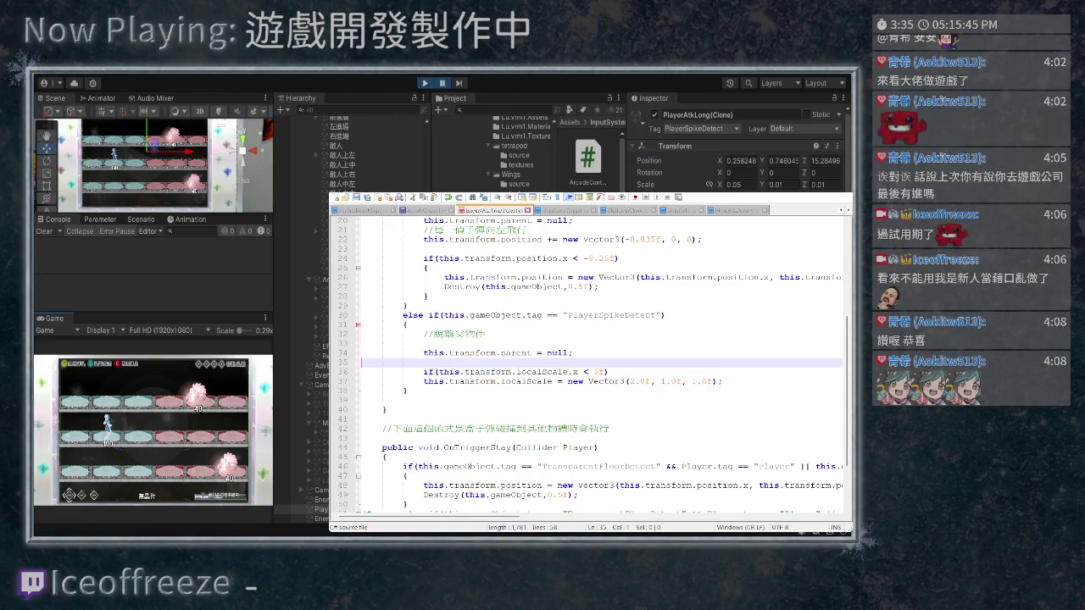
Wrap the indented scale assignment in braces under the localScale.x < 5f condition
{"action": "left_click", "coordinate": [607, 371]}
{"action": "key", "text": "Return"}
{"action": "type", "text": "{"}
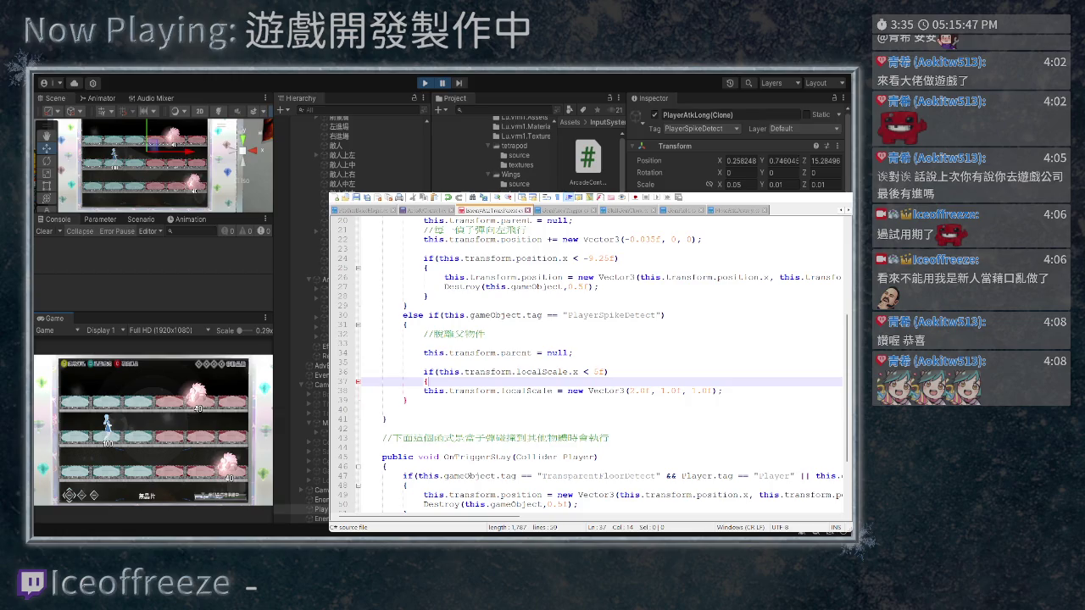
{"action": "left_click", "coordinate": [424, 391]}
{"action": "key", "text": "Tab"}
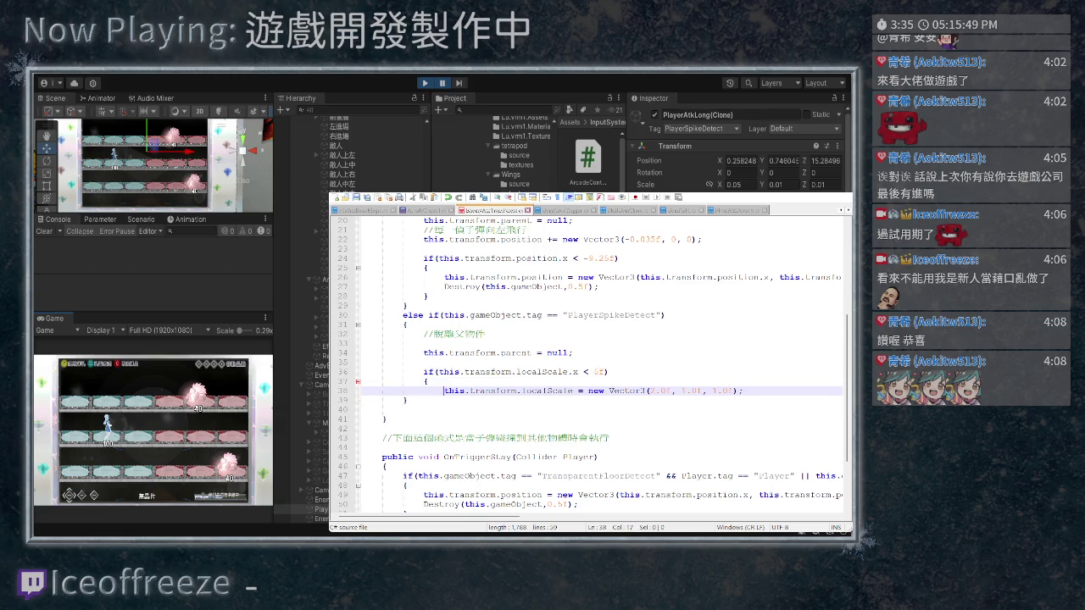
{"action": "left_click", "coordinate": [743, 391]}
{"action": "key", "text": "Return"}
{"action": "type", "text": "}"}
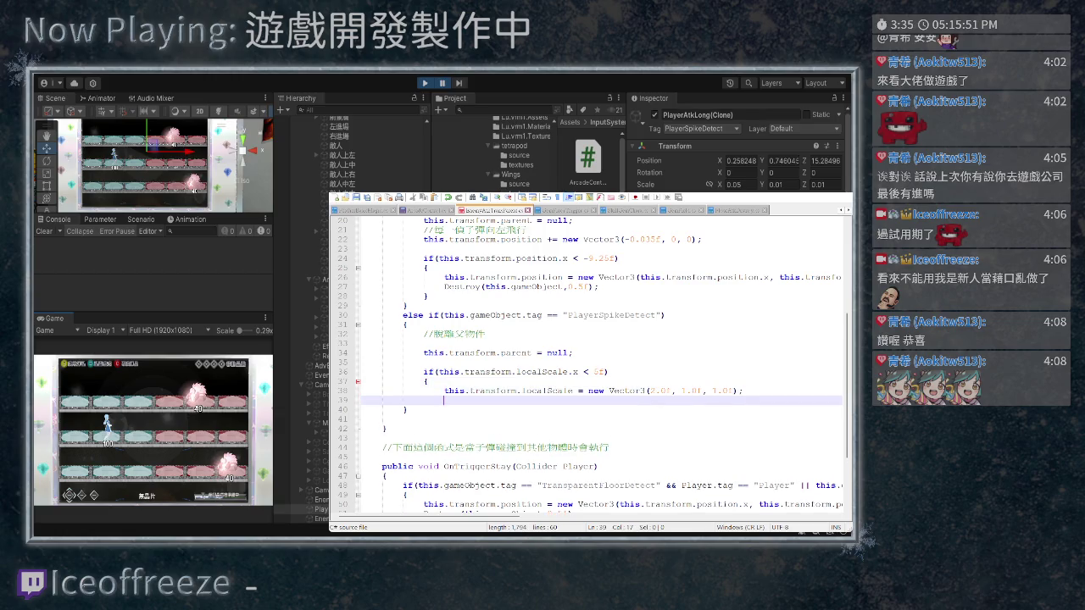
Change the scale line to localScale += new Vector3(0f, 0f, 0f)
{"action": "left_click", "coordinate": [585, 391]}
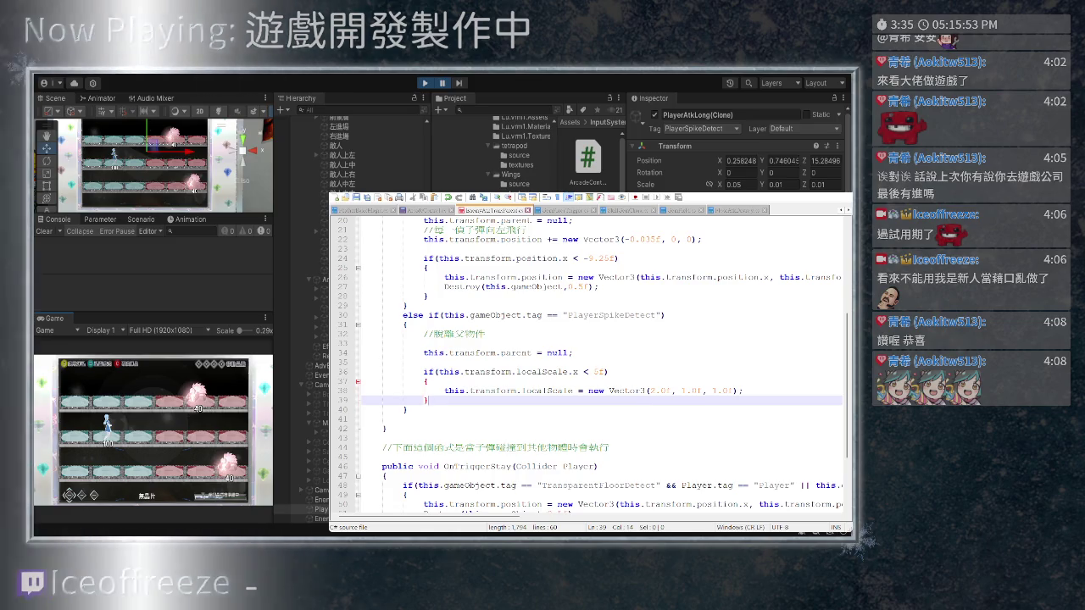
{"action": "type", "text": "-"}
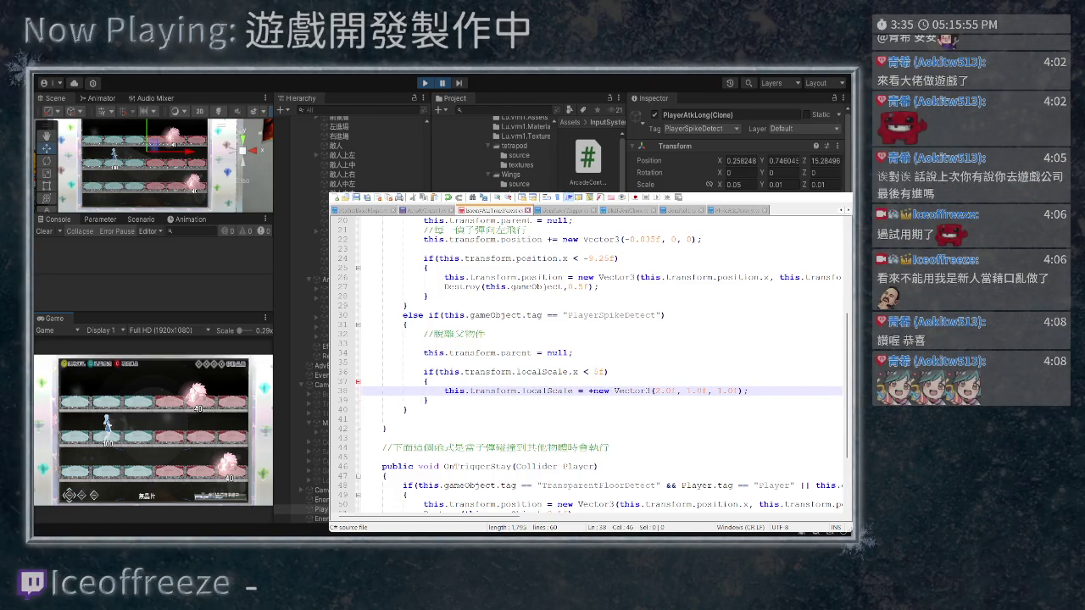
{"action": "left_click", "coordinate": [727, 390]}
{"action": "key", "text": "BackSpace"}
{"action": "key", "text": "BackSpace"}
{"action": "key", "text": "Left"}
{"action": "key", "text": "Left"}
{"action": "key", "text": "Left"}
{"action": "key", "text": "BackSpace"}
{"action": "key", "text": "BackSpace"}
{"action": "key", "text": "Right"}
{"action": "key", "text": "Right"}
{"action": "key", "text": "Right"}
{"action": "key", "text": "BackSpace"}
{"action": "key", "text": "BackSpace"}
{"action": "key", "text": "Left"}
{"action": "key", "text": "Left"}
{"action": "key", "text": "Left"}
{"action": "key", "text": "BackSpace"}
{"action": "type", "text": "+"}
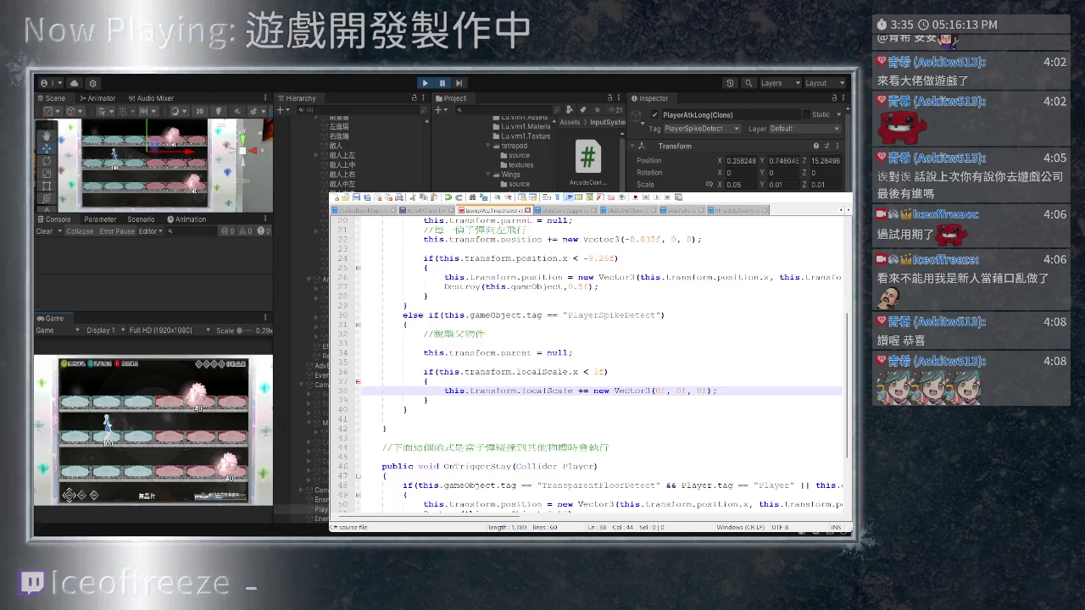
Comment out the whole scale if block with /* */
{"action": "left_click", "coordinate": [363, 372]}
{"action": "type", "text": "/*"}
{"action": "left_click", "coordinate": [429, 400]}
{"action": "type", "text": "*/"}
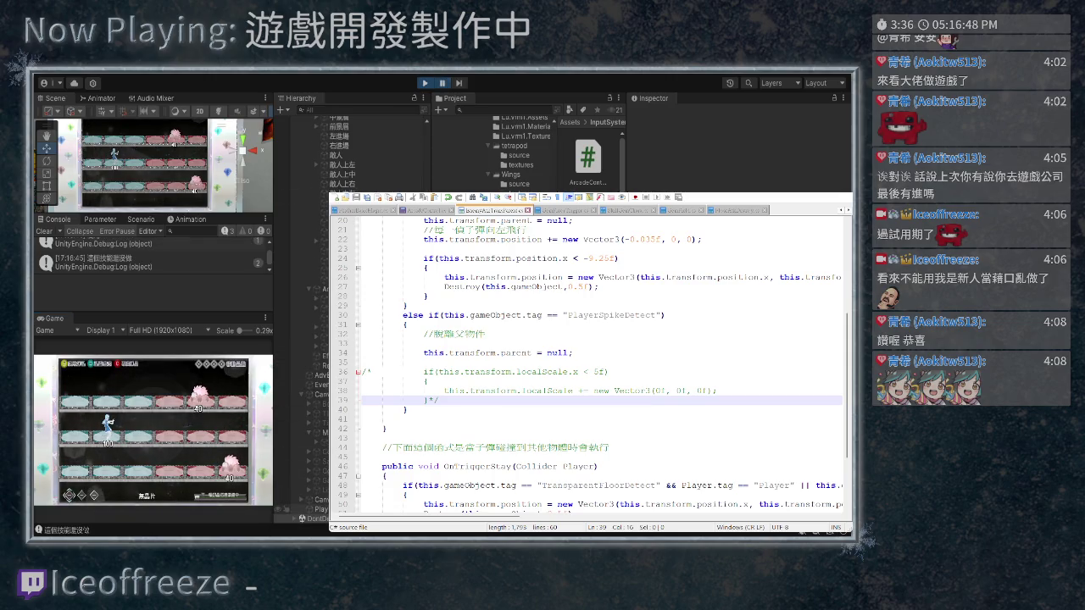
Select the spawned PlayerAtkLong(Clone) spike and enter 0.57 in its Transform Scale Y
{"action": "left_click", "coordinate": [310, 510]}
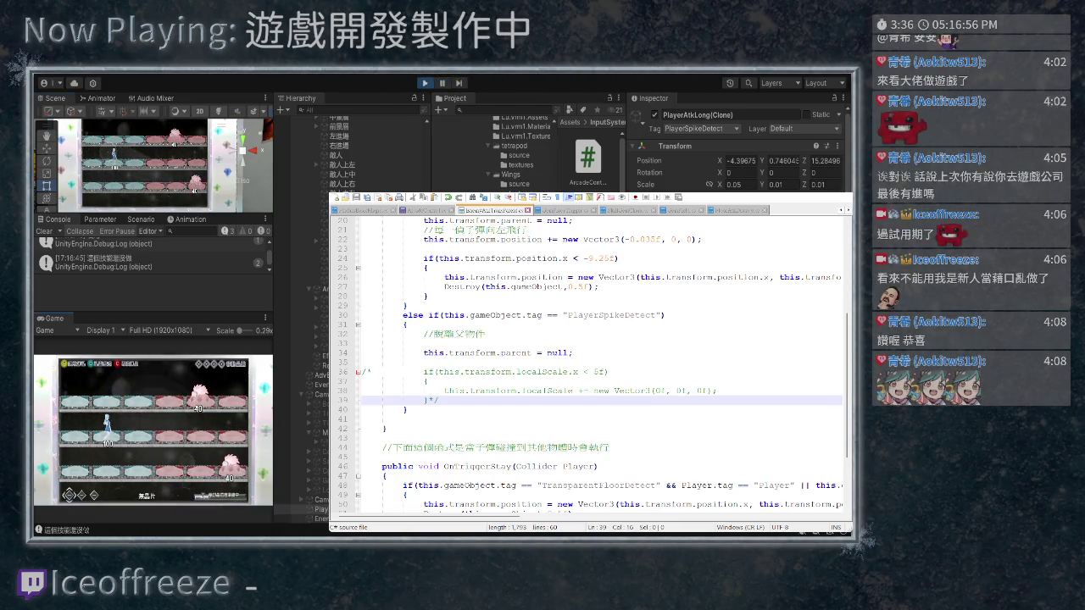
{"action": "type", "text": "0.57"}
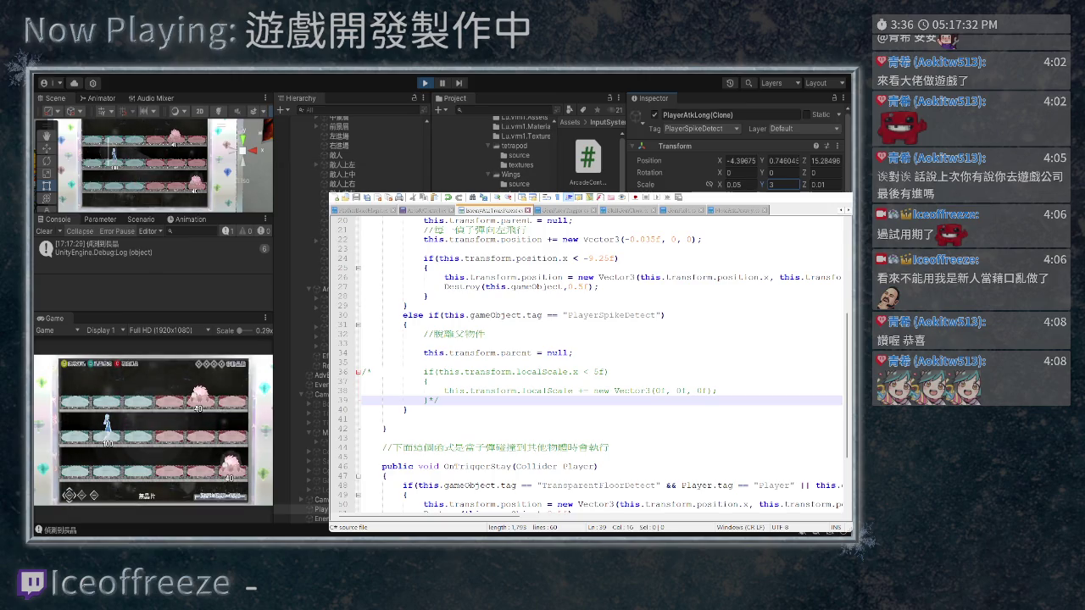
Orient the Scene view from the right side, then front, with a slight tilt
{"action": "left_click", "coordinate": [253, 151]}
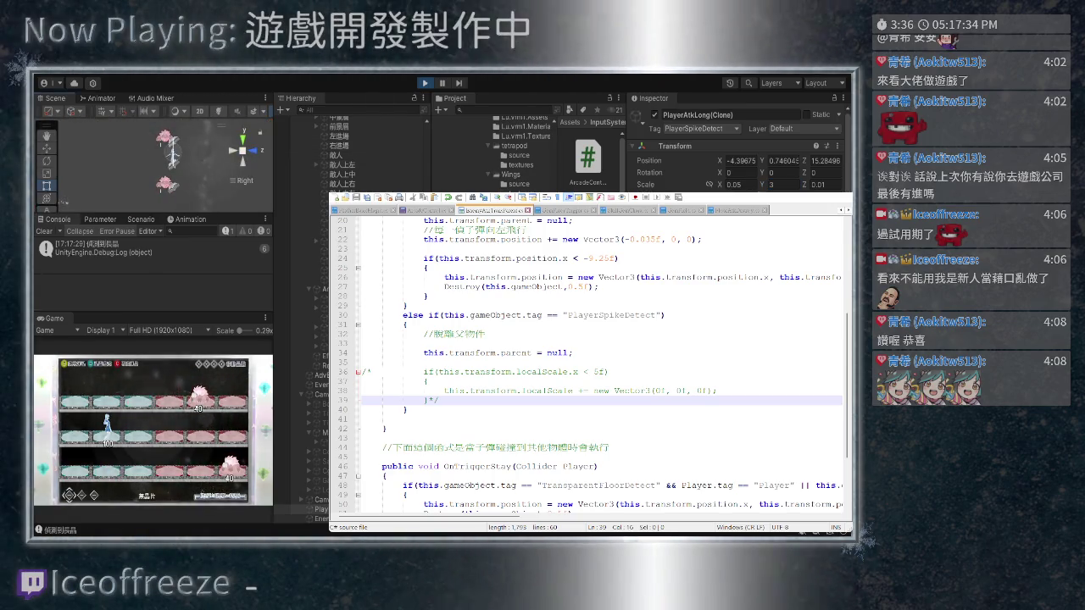
{"action": "left_click_drag", "start_coordinate": [153, 161], "coordinate": [195, 170]}
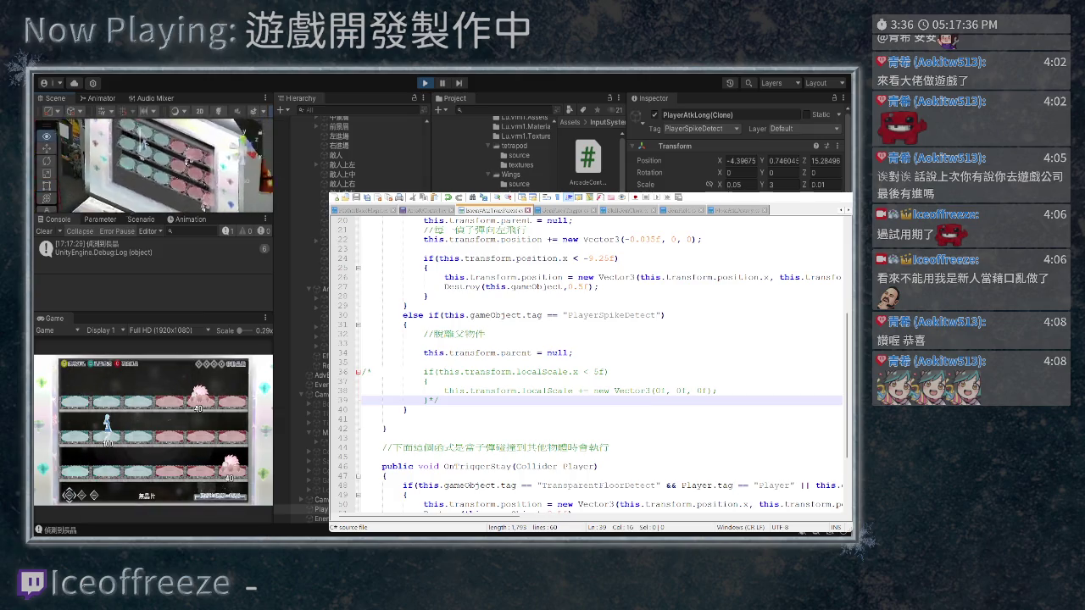
{"action": "left_click", "coordinate": [243, 150]}
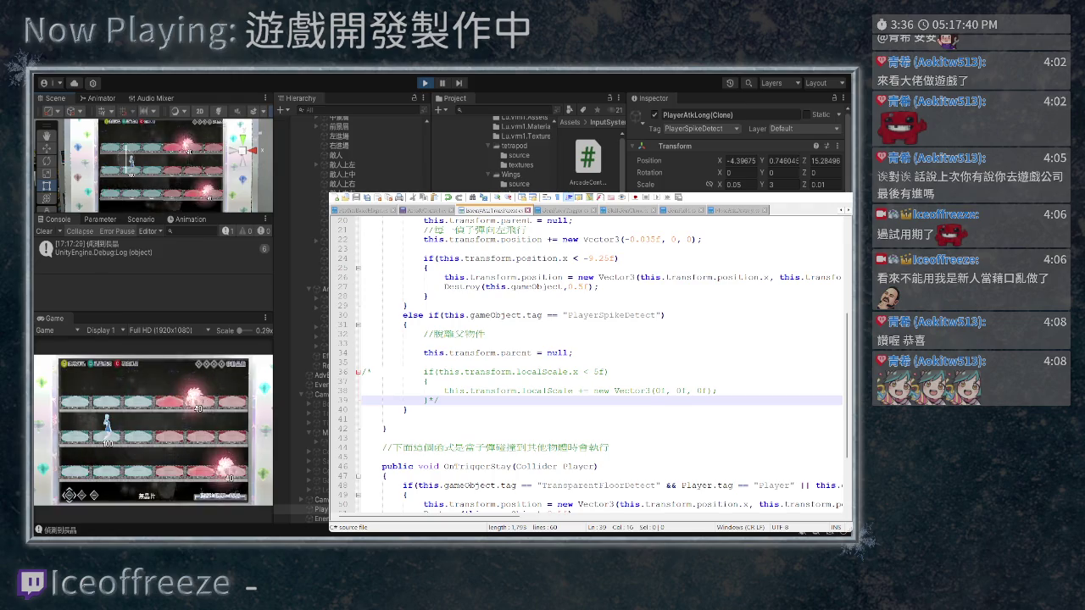
{"action": "left_click_drag", "start_coordinate": [153, 161], "coordinate": [169, 162]}
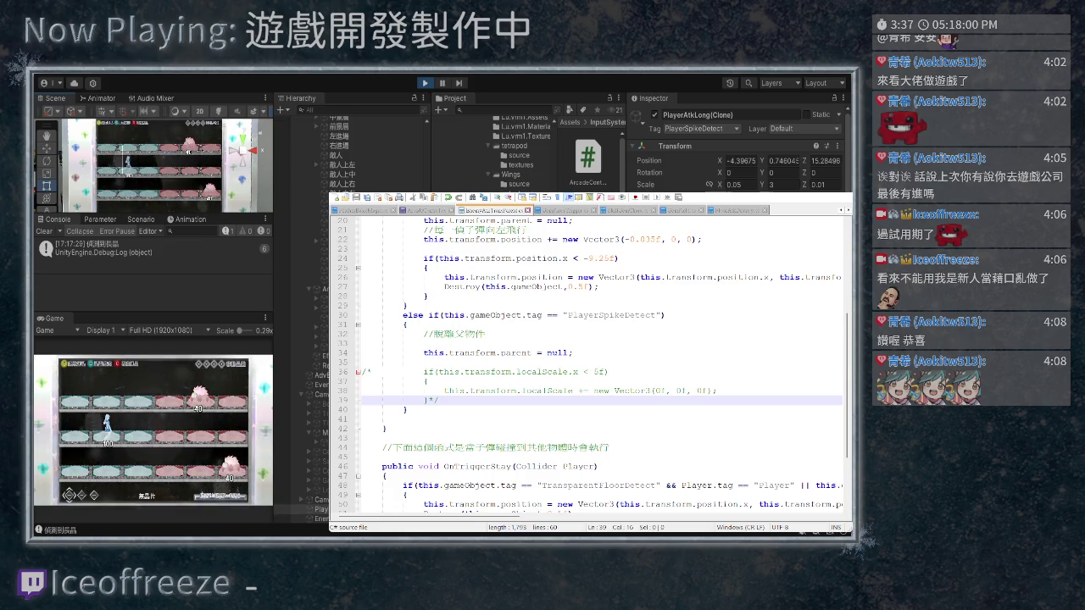
Set the spike's Y rotation to 0 and stretch its X scale to about 6.94
{"action": "left_click_drag", "start_coordinate": [760, 172], "coordinate": [767, 172]}
{"action": "type", "text": "0"}
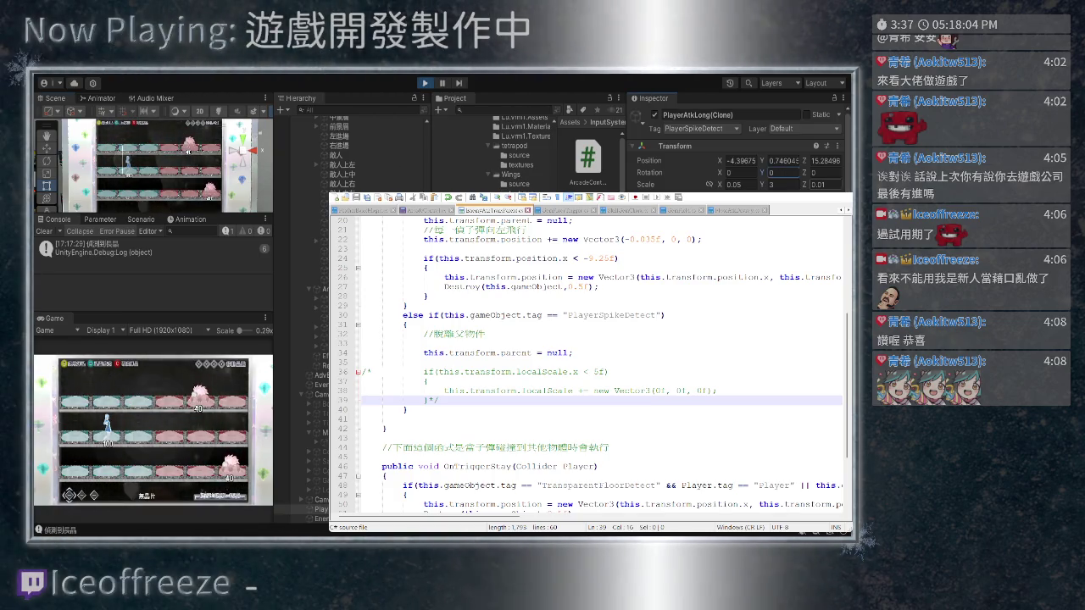
{"action": "left_click_drag", "start_coordinate": [720, 184], "coordinate": [771, 184]}
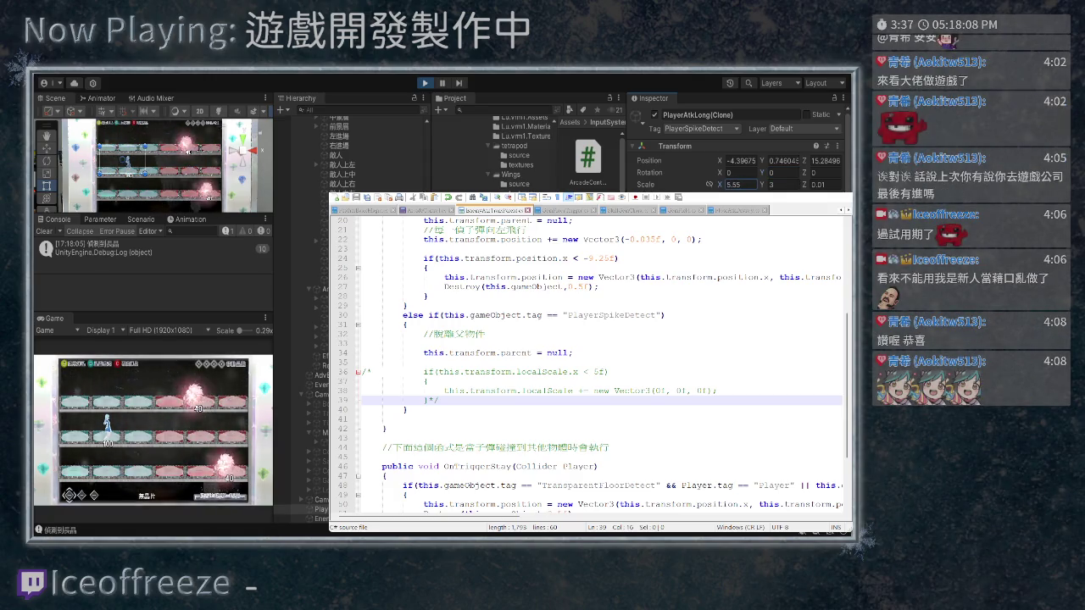
{"action": "key", "text": "w"}
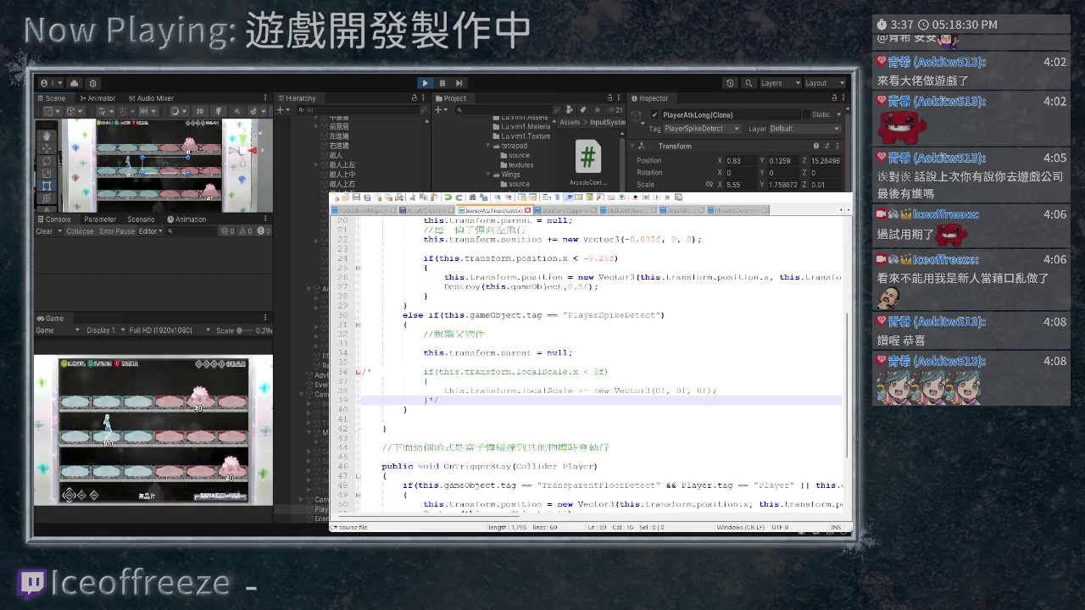
{"action": "left_click_drag", "start_coordinate": [152, 161], "coordinate": [178, 164]}
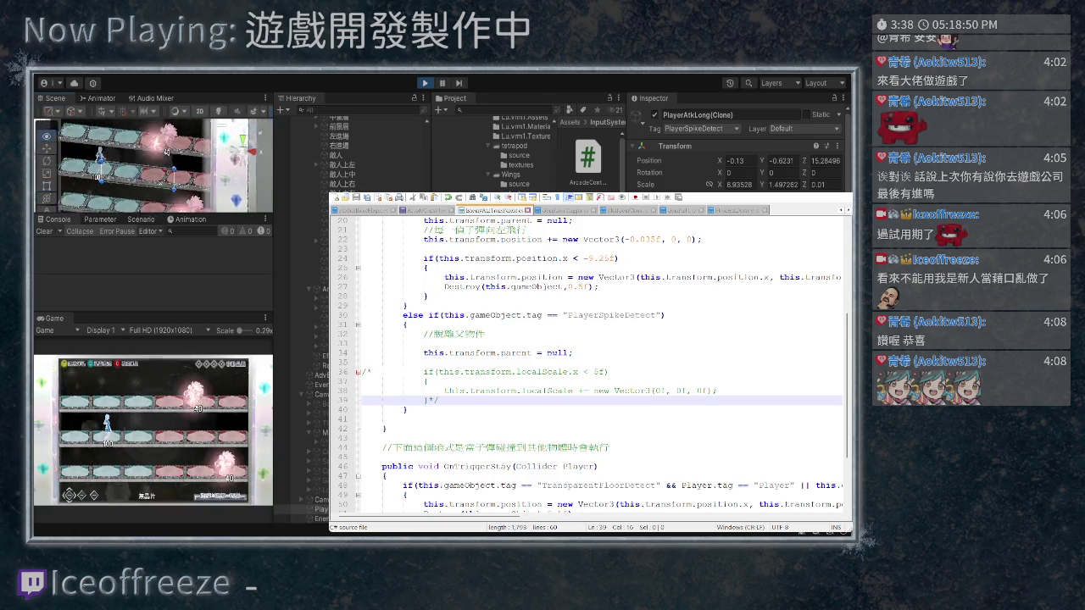
{"action": "left_click", "coordinate": [826, 184]}
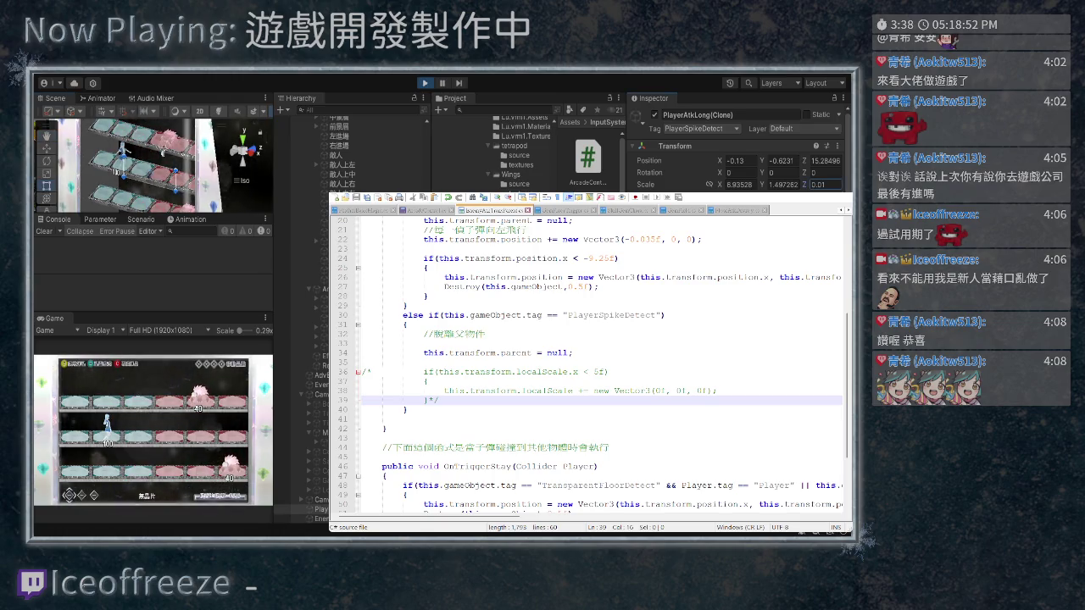
{"action": "type", "text": "0.24"}
Try spike Scale Z values of -1.21 and 8.98, orbiting the Scene to inspect depth
{"action": "key", "text": "BackSpace"}
{"action": "key", "text": "BackSpace"}
{"action": "key", "text": "BackSpace"}
{"action": "type", "text": "-1.21"}
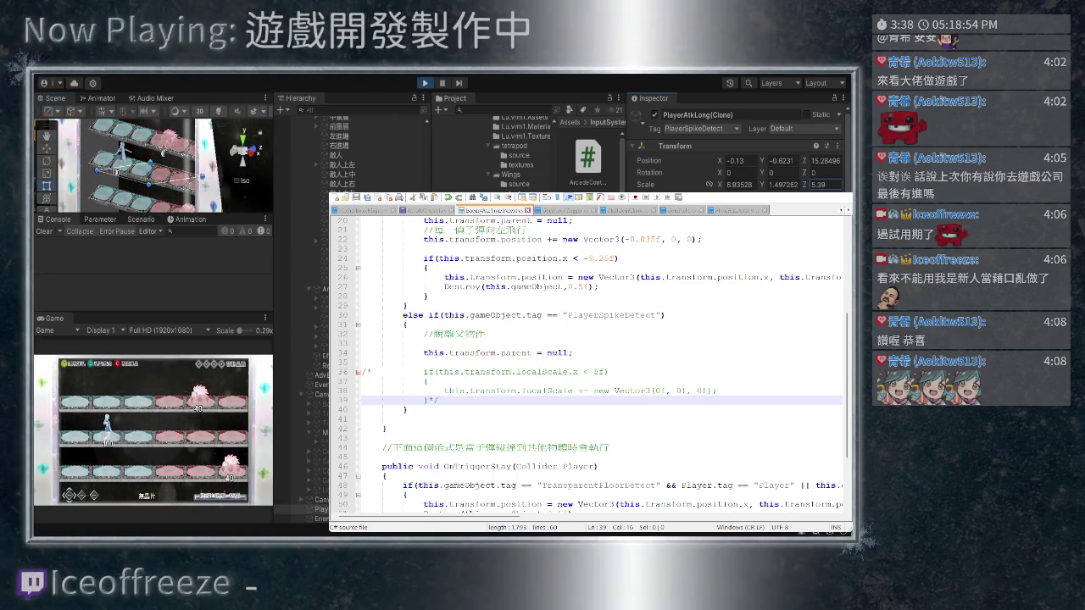
{"action": "key", "text": "BackSpace"}
{"action": "key", "text": "BackSpace"}
{"action": "key", "text": "BackSpace"}
{"action": "type", "text": "8.98"}
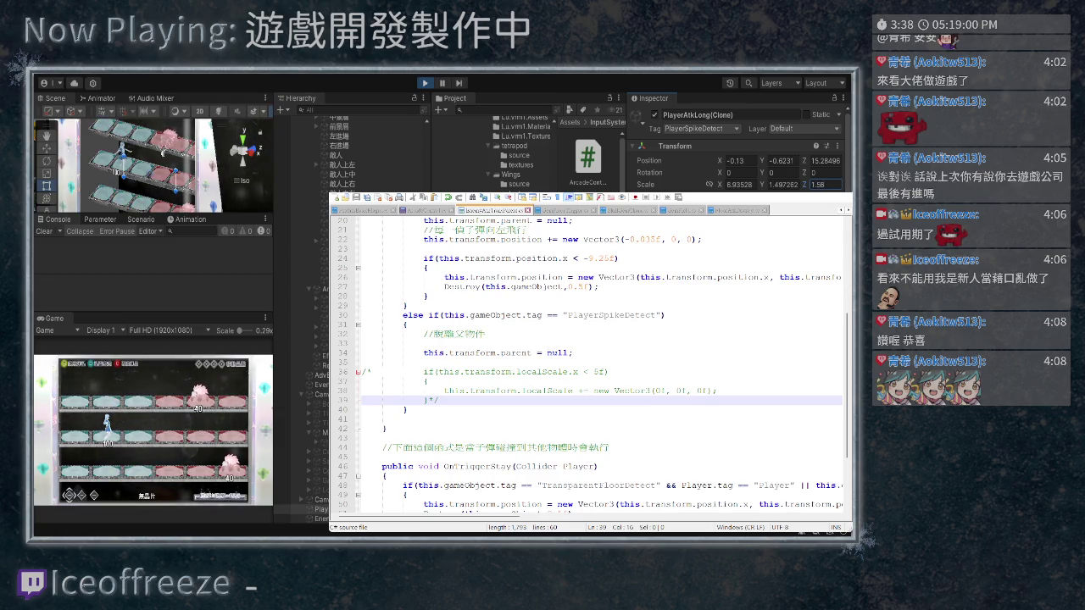
{"action": "left_click_drag", "start_coordinate": [135, 165], "coordinate": [187, 166]}
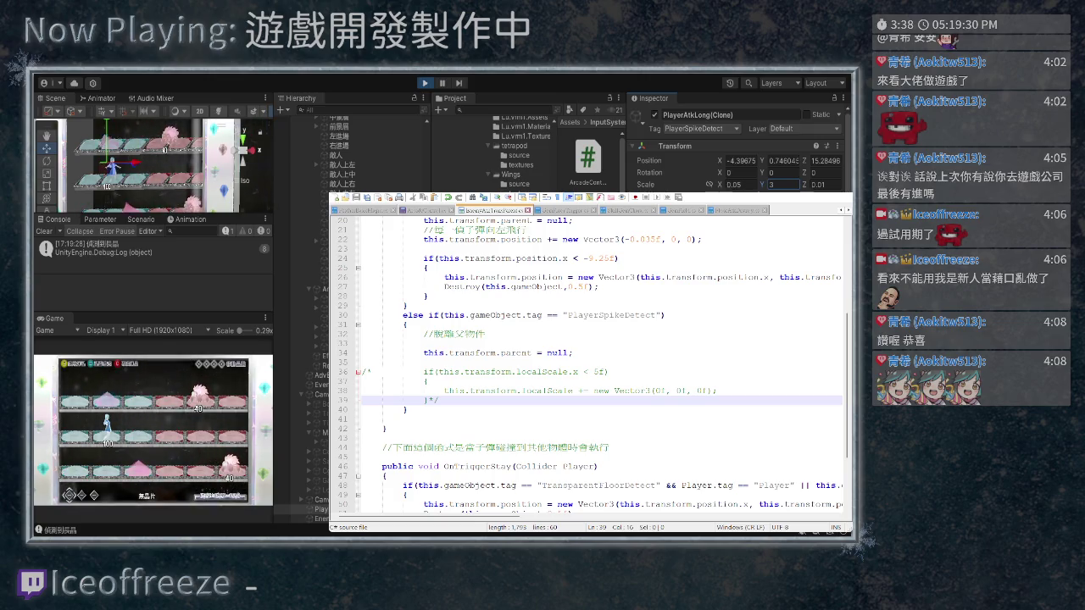
Set the spike's Scale Y to 2.5 and move it right to about X 1.44
{"action": "scroll", "coordinate": [153, 165], "scroll_direction": "down", "scroll_amount": 2}
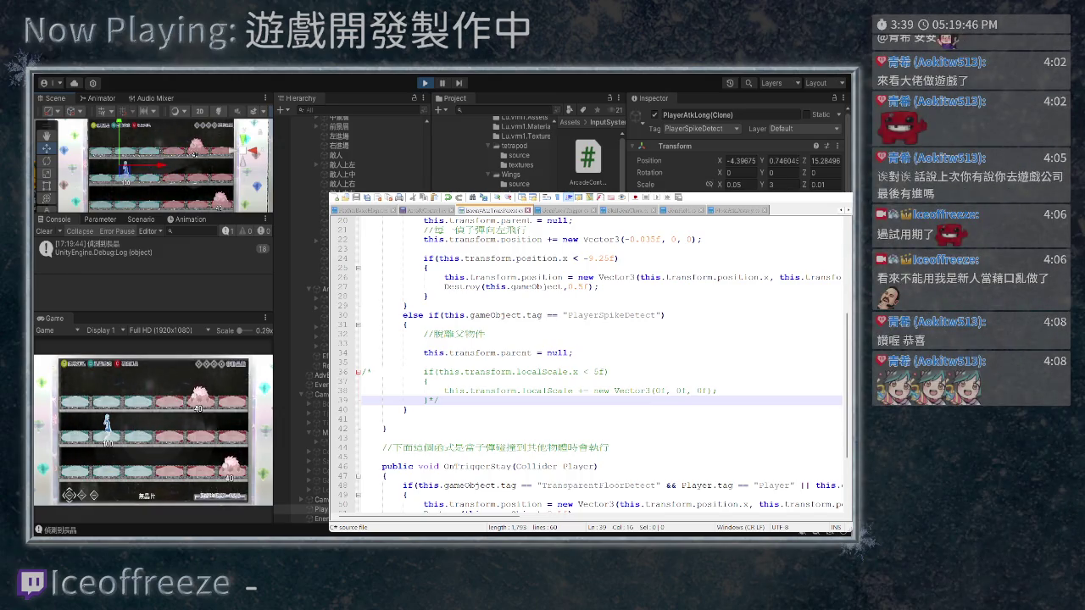
{"action": "left_click", "coordinate": [784, 184]}
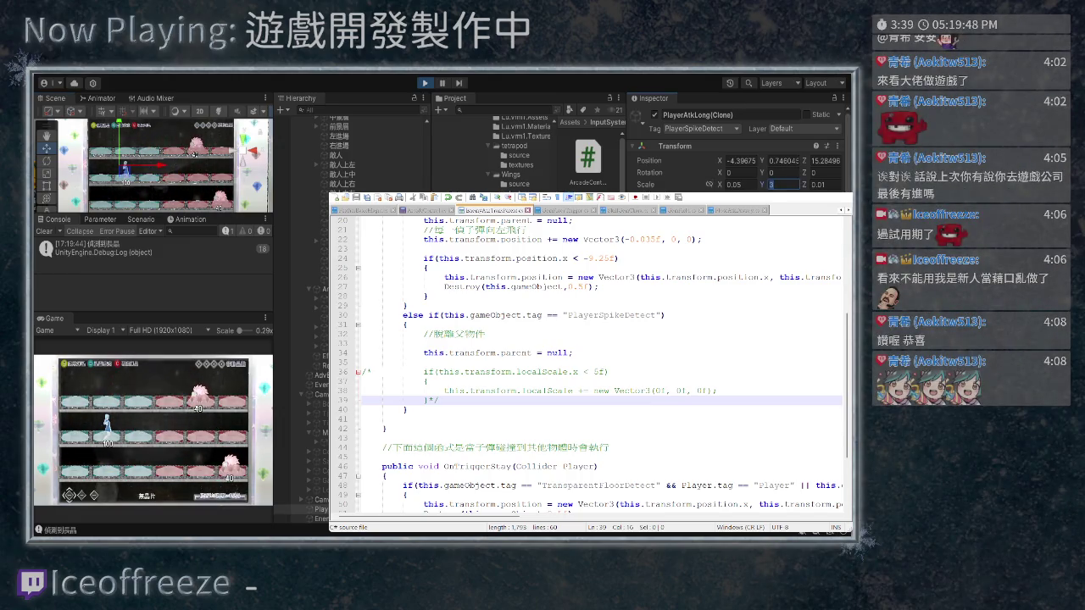
{"action": "type", "text": "2.5"}
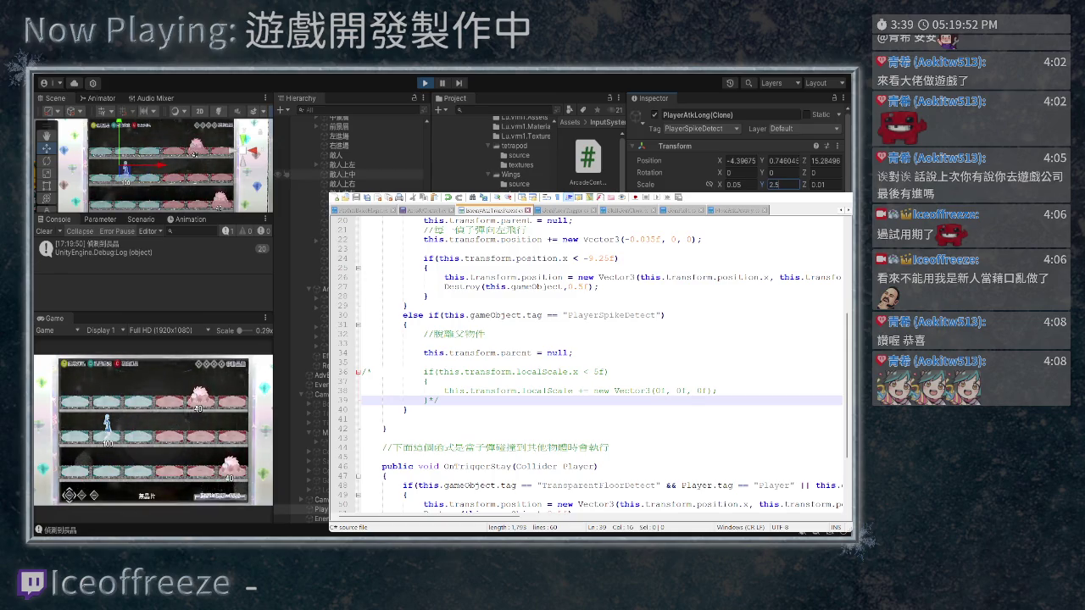
{"action": "left_click", "coordinate": [733, 184]}
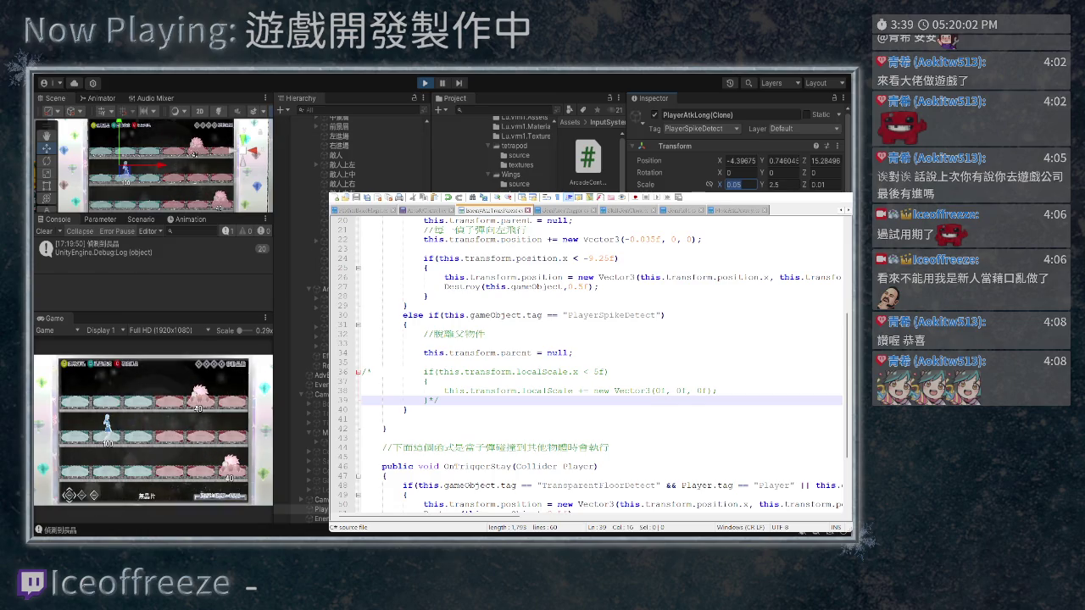
{"action": "left_click_drag", "start_coordinate": [149, 165], "coordinate": [184, 165]}
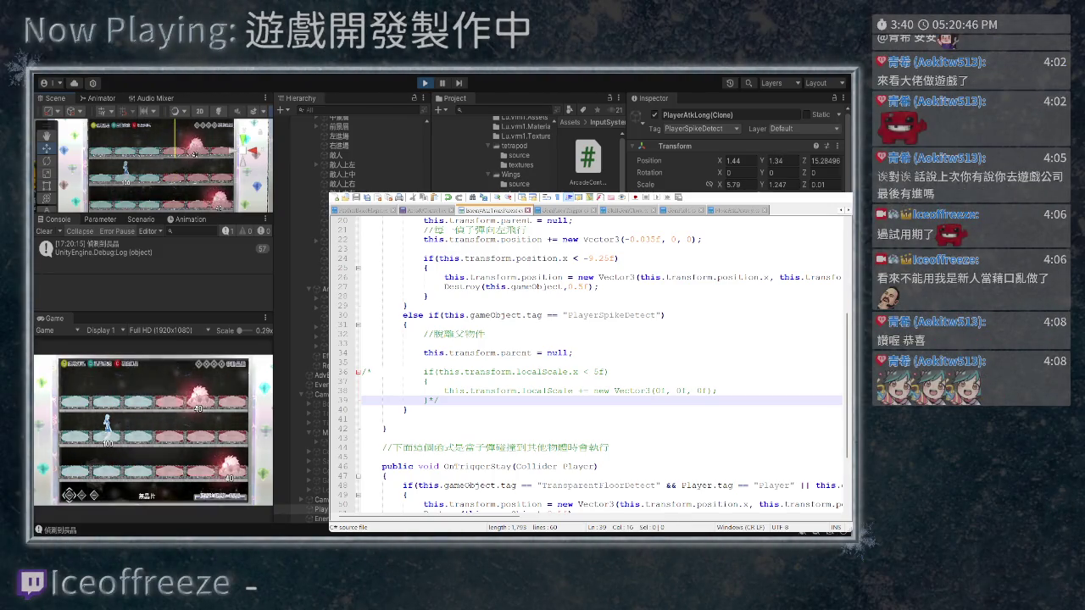
Reset the spike clone's scale to 1, 1, 1 and check its tentacleSlap Mesh Renderer material
{"action": "scroll", "coordinate": [735, 153], "scroll_direction": "down", "scroll_amount": 5}
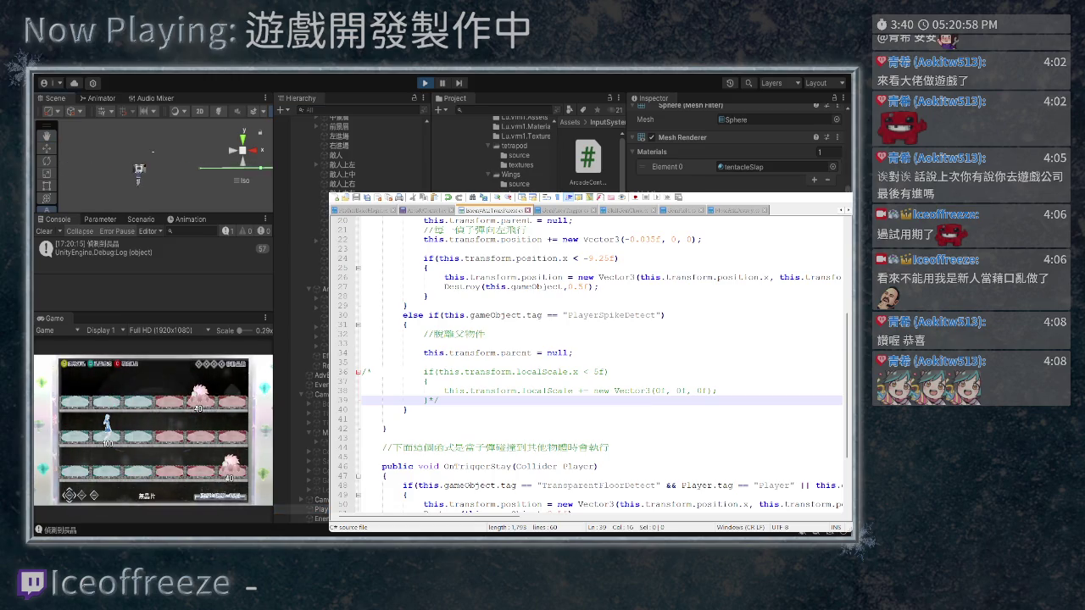
{"action": "scroll", "coordinate": [737, 144], "scroll_direction": "up", "scroll_amount": 3}
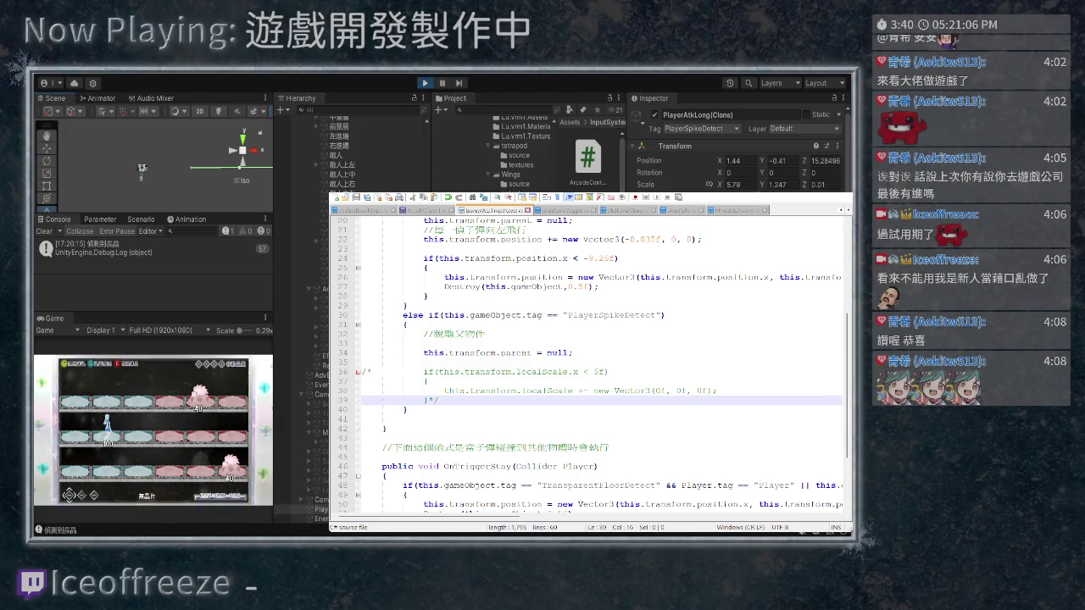
{"action": "scroll", "coordinate": [737, 153], "scroll_direction": "down", "scroll_amount": 5}
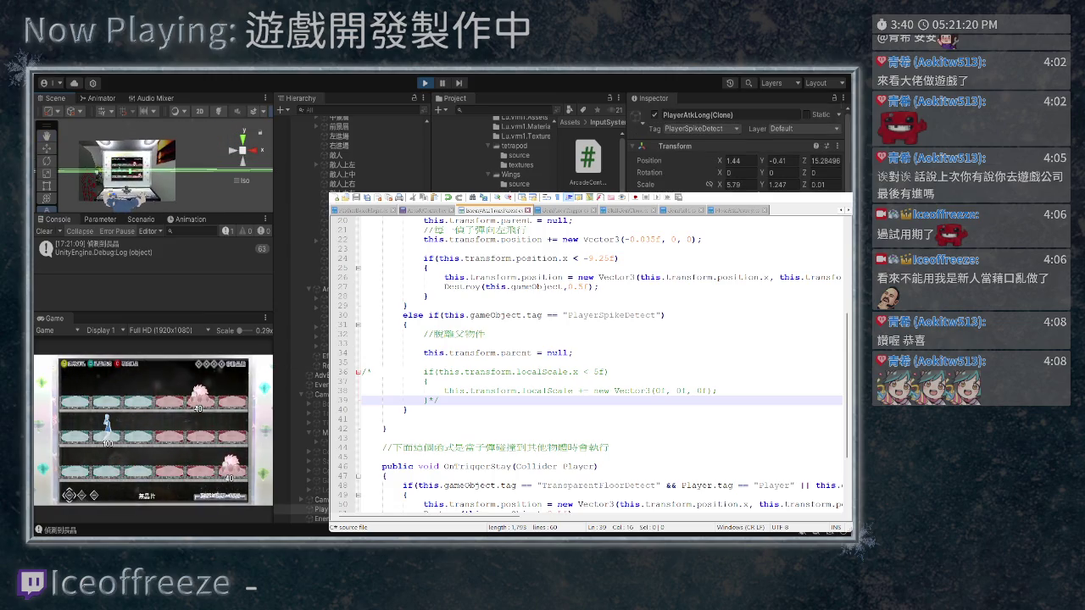
{"action": "left_click", "coordinate": [732, 184]}
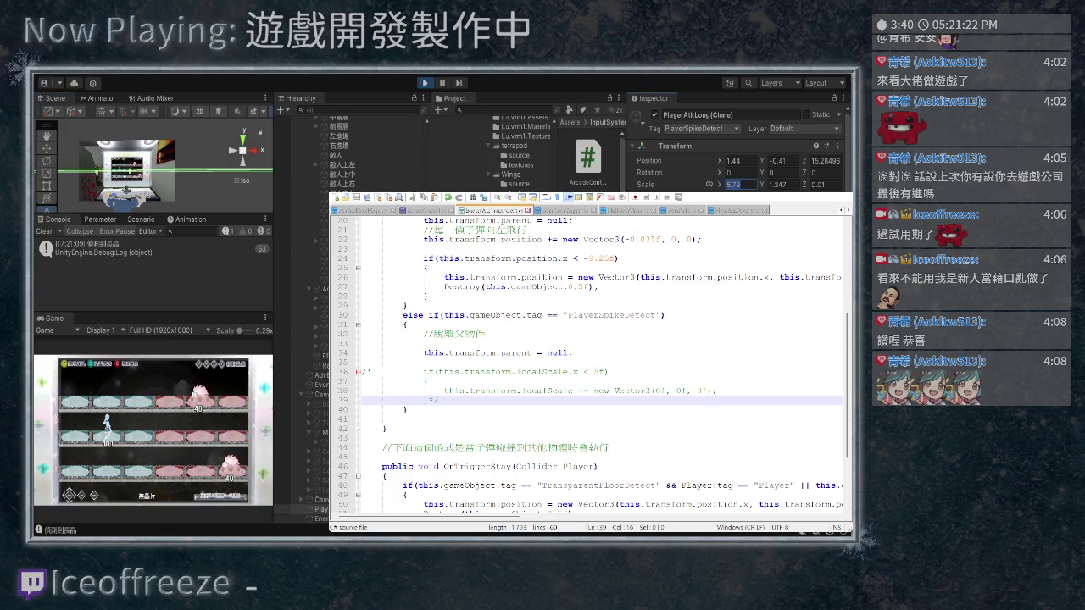
{"action": "type", "text": "1"}
{"action": "key", "text": "Tab"}
{"action": "type", "text": "1"}
{"action": "key", "text": "Tab"}
{"action": "type", "text": "1"}
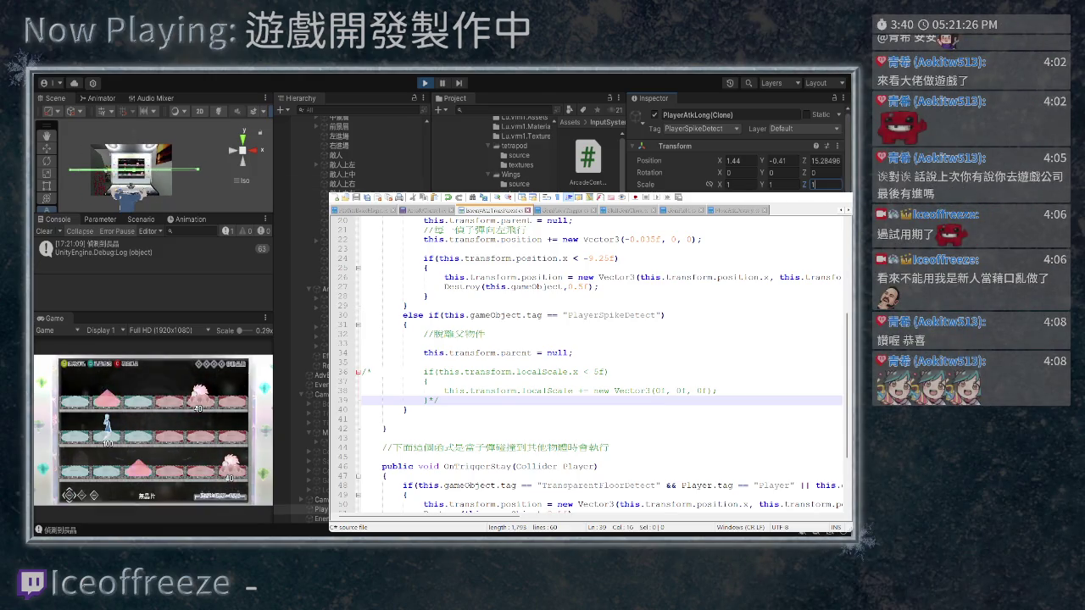
{"action": "scroll", "coordinate": [737, 152], "scroll_direction": "down", "scroll_amount": 5}
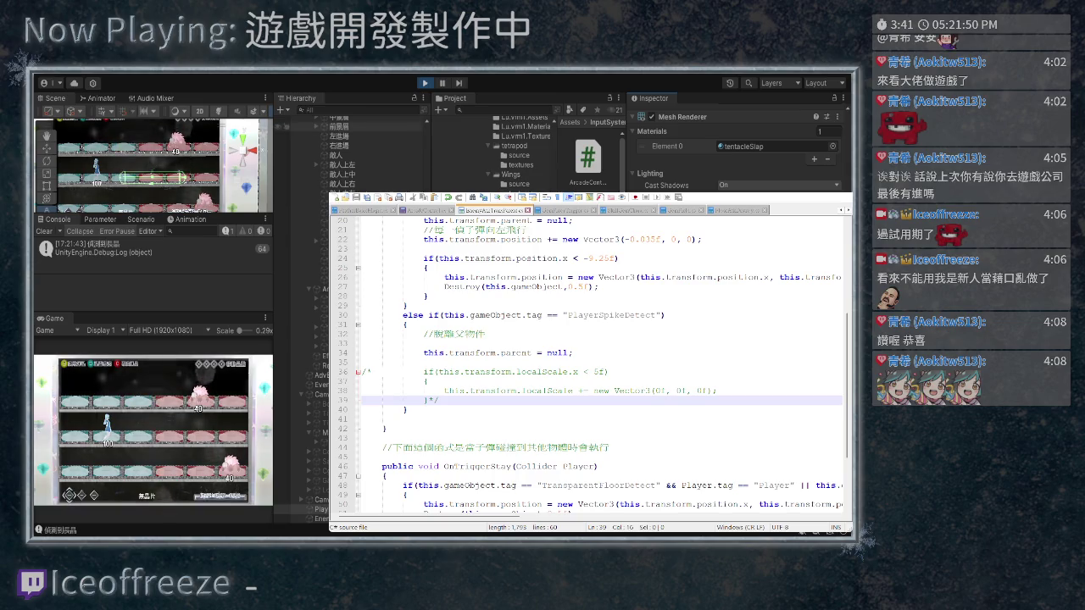
Stop and restart Play mode, then select the newly spawned PlayerAtkLong(Clone)
{"action": "key", "text": "ctrl+p"}
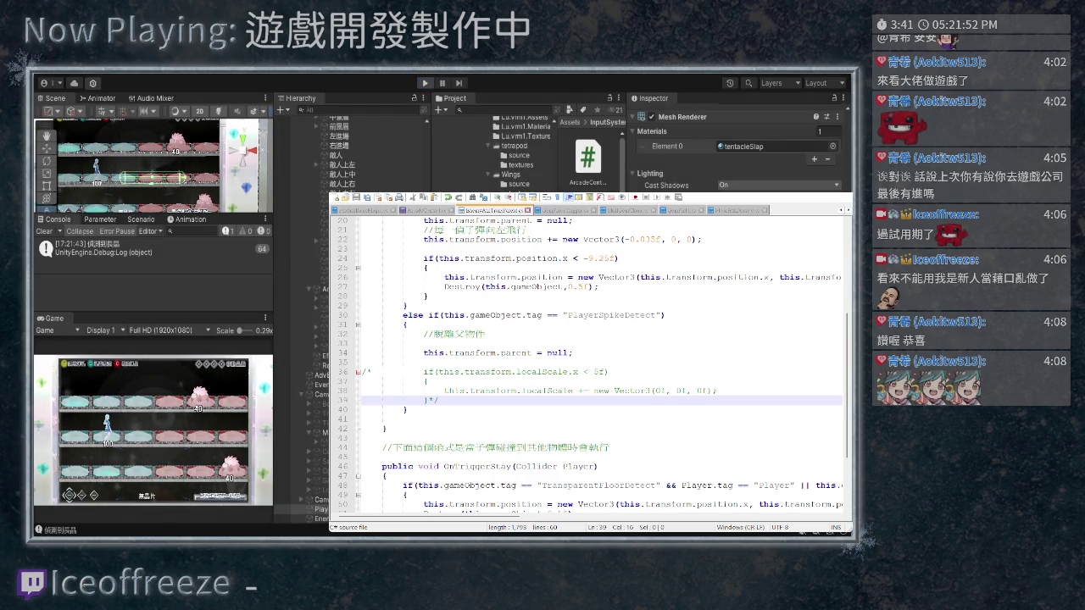
{"action": "key", "text": "ctrl+p"}
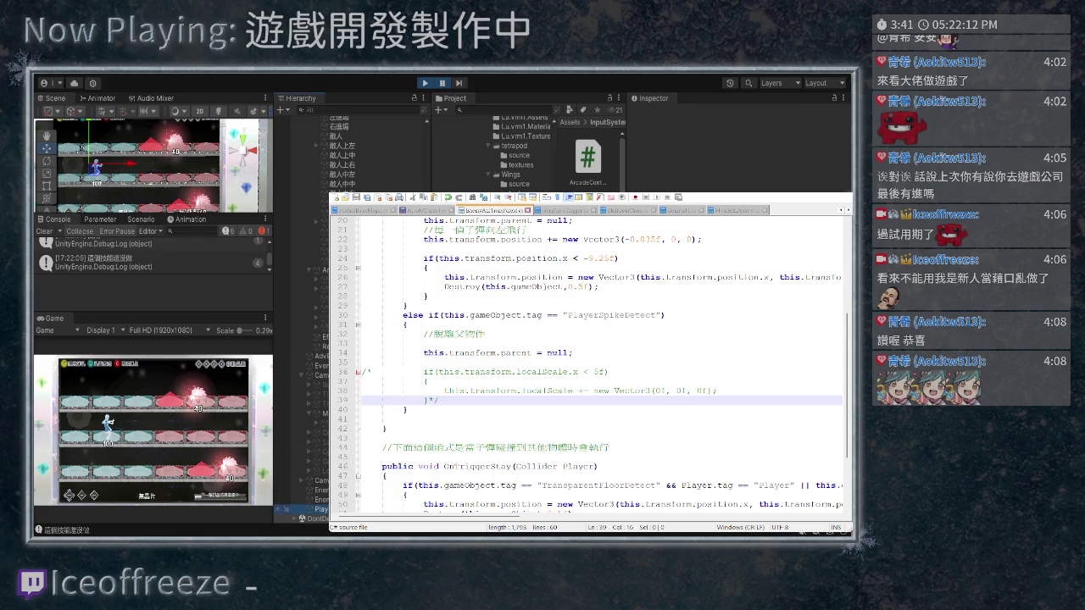
{"action": "left_click", "coordinate": [321, 508]}
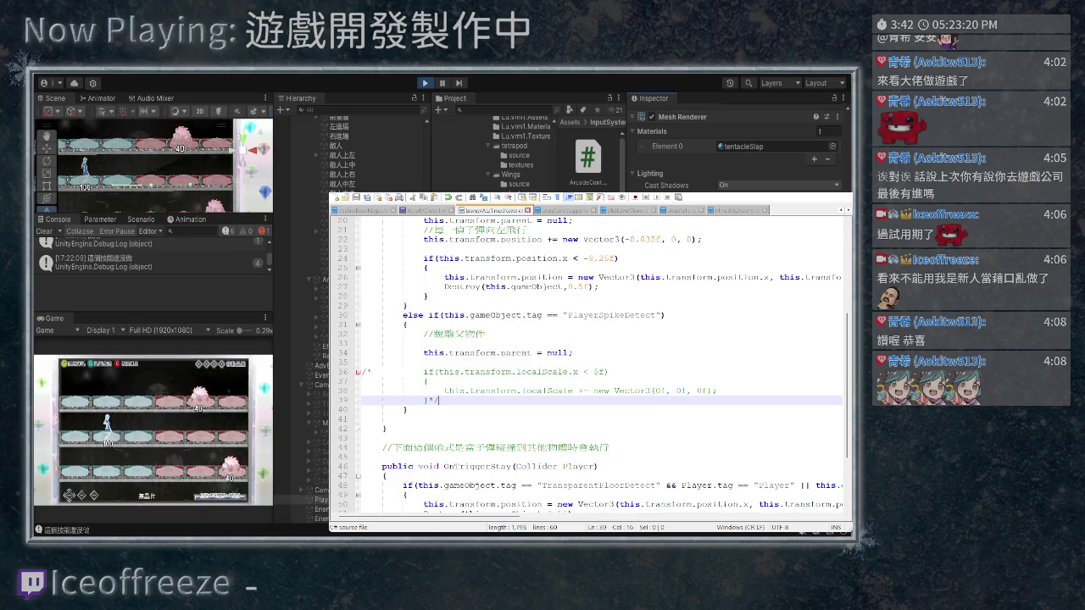
Delete the commented-out scale-growth lines 36–39 from the script
{"action": "key", "text": "shift+Up"}
{"action": "key", "text": "shift+Up"}
{"action": "key", "text": "shift+Up"}
{"action": "key", "text": "shift+Home"}
{"action": "key", "text": "BackSpace"}
{"action": "key", "text": "BackSpace"}
{"action": "key", "text": "BackSpace"}
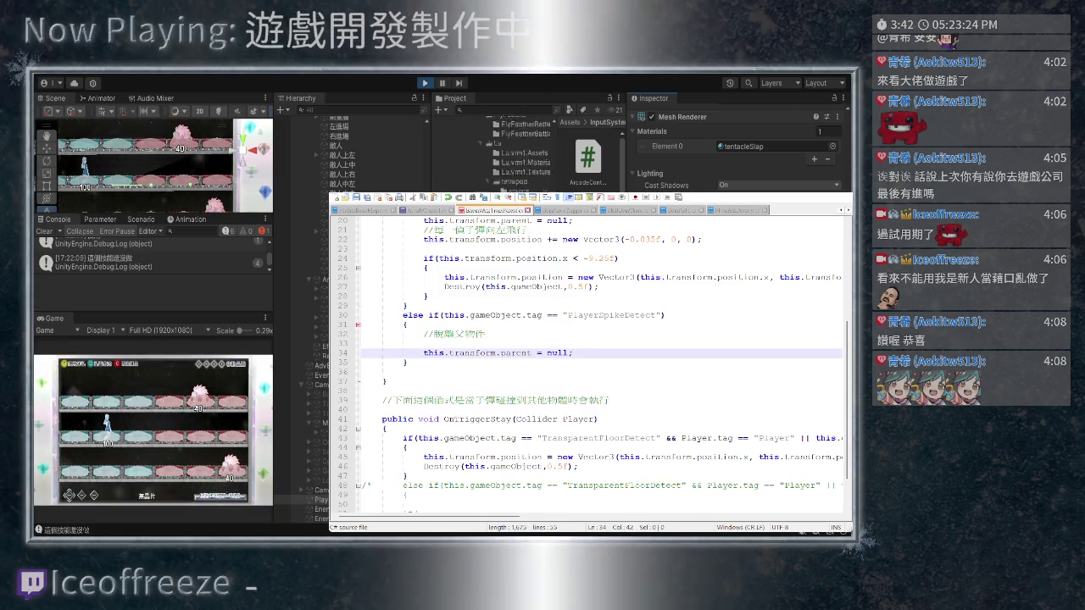
Widen the Scene and Game views, enlarge the Console, and select the spawned spike clone
{"action": "scroll", "coordinate": [475, 153], "scroll_direction": "up", "scroll_amount": 2}
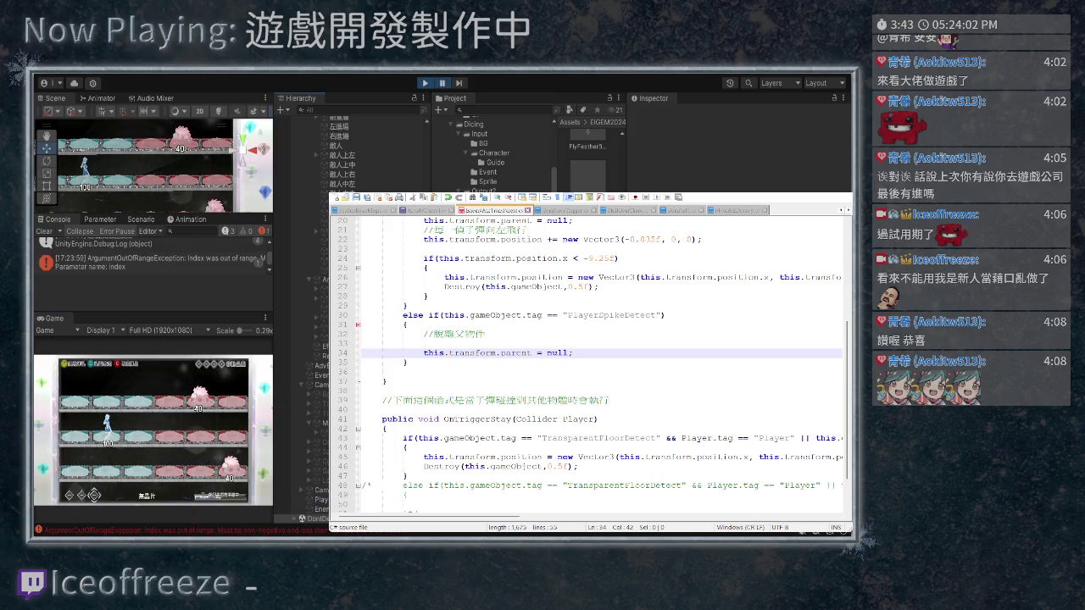
{"action": "left_click_drag", "start_coordinate": [275, 152], "coordinate": [327, 152]}
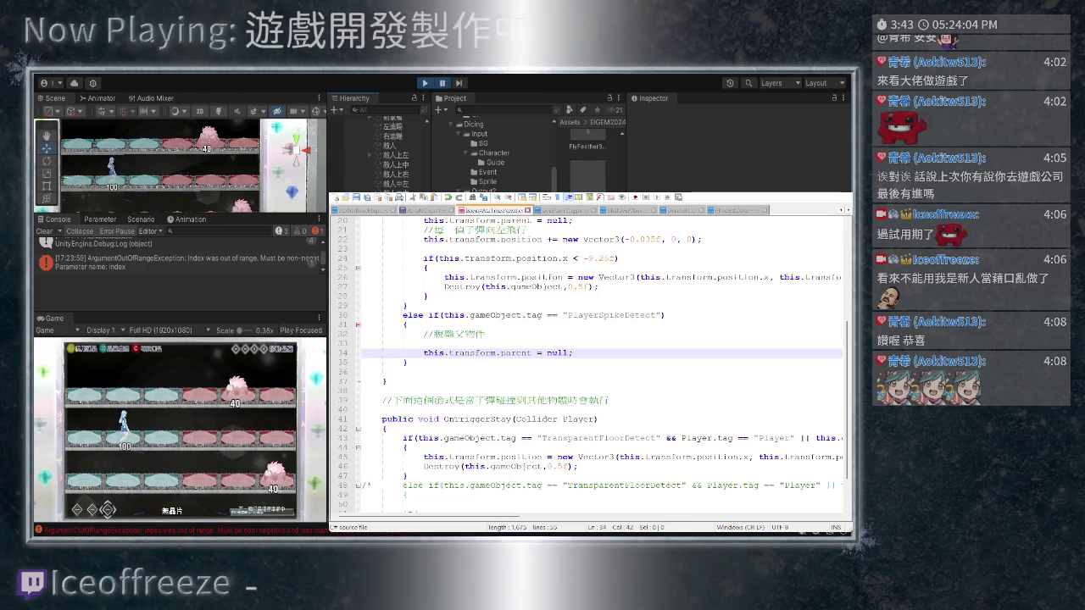
{"action": "left_click", "coordinate": [170, 261]}
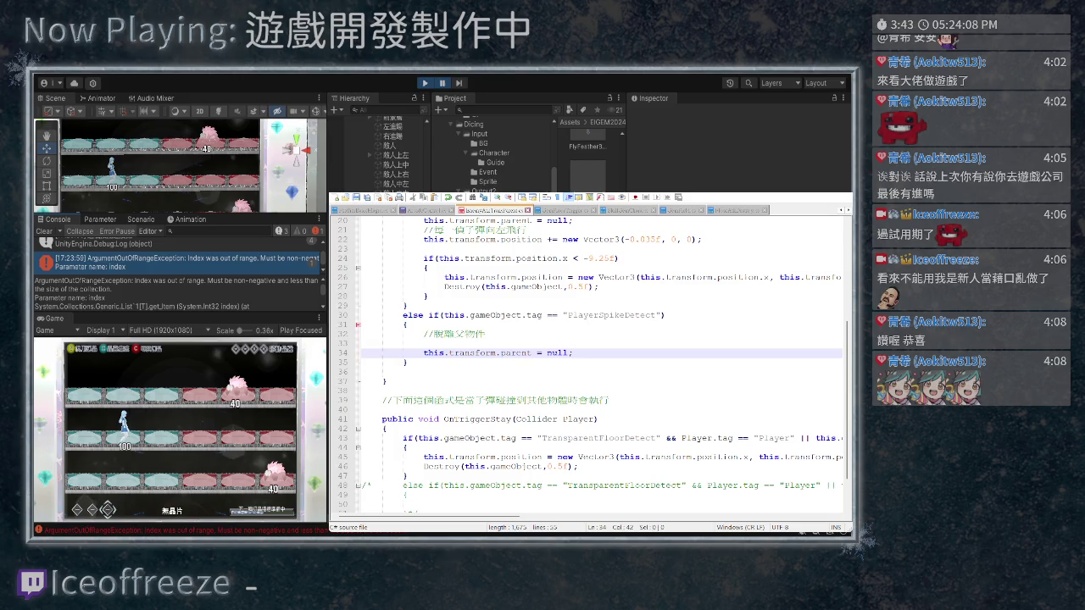
{"action": "mouse_move", "coordinate": [178, 315]}
{"action": "left_mouse_down"}
{"action": "mouse_move", "coordinate": [178, 332]}
{"action": "mouse_move", "coordinate": [178, 319]}
{"action": "left_mouse_up"}
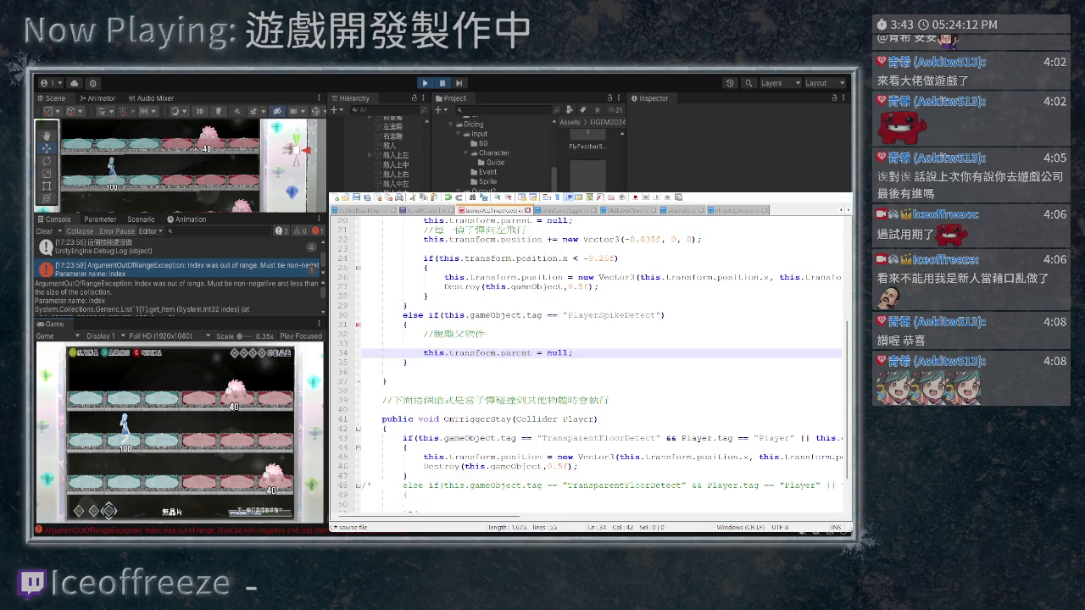
{"action": "left_click", "coordinate": [110, 161]}
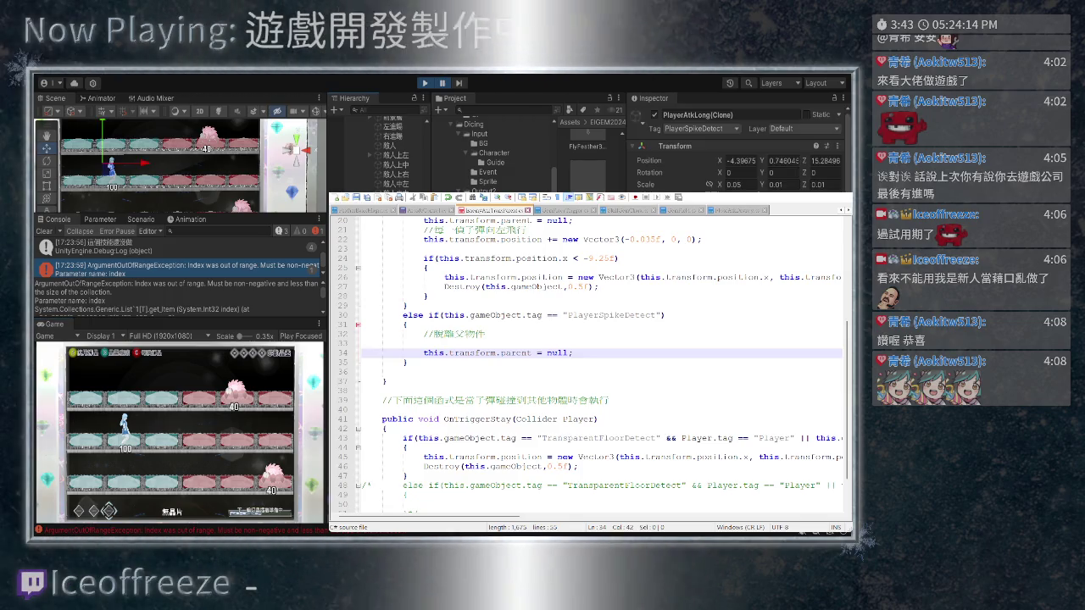
Check the running clone's Mesh Renderer in the Inspector, then stop play mode
{"action": "scroll", "coordinate": [738, 139], "scroll_direction": "down", "scroll_amount": 1}
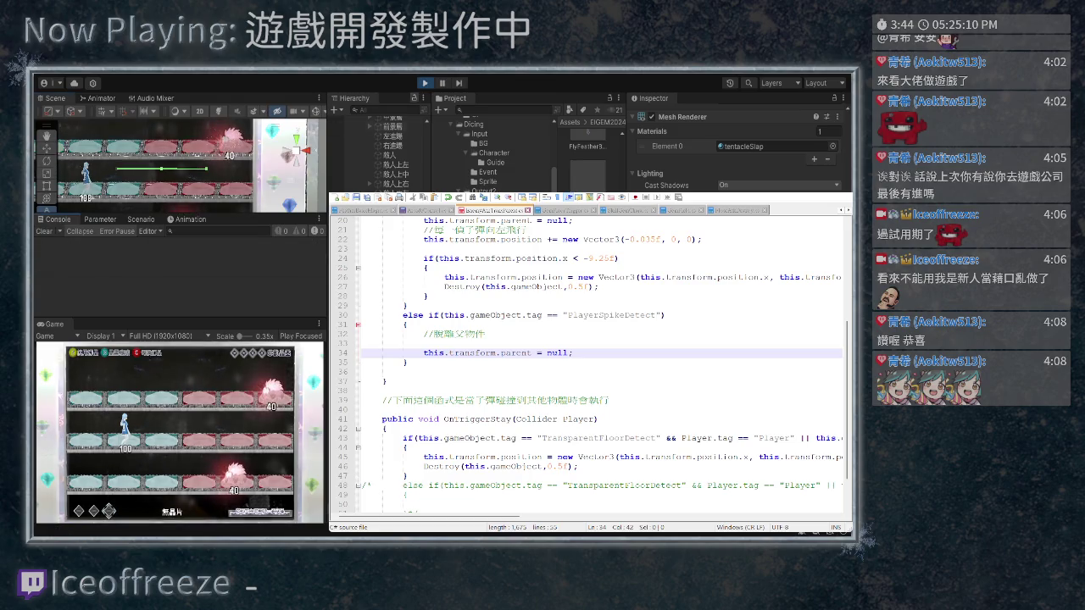
{"action": "key", "text": "ctrl+p"}
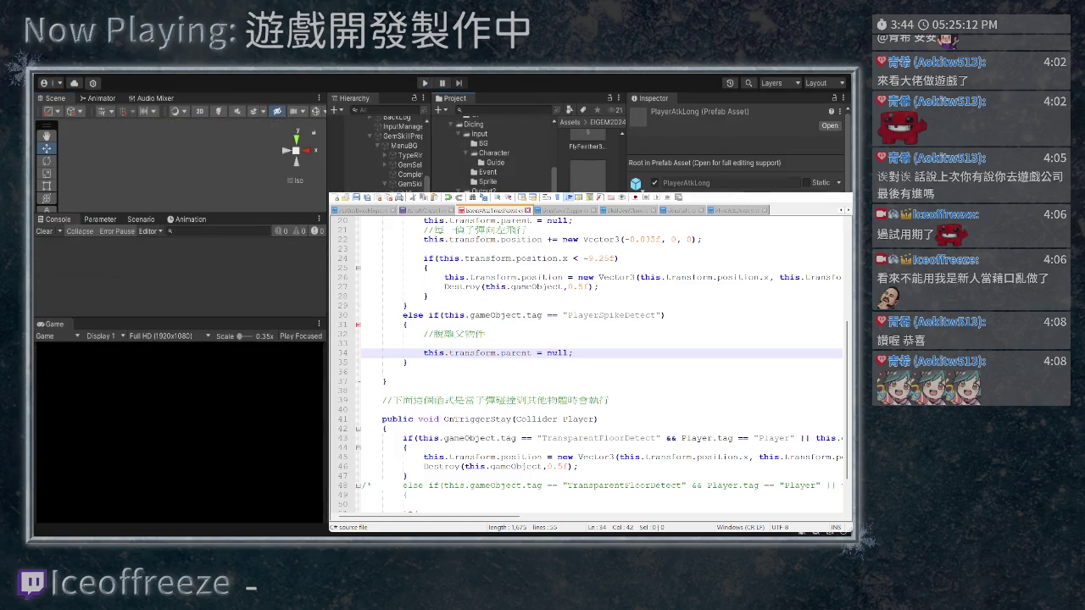
Open the PlayerAtkLong prefab, trial a -34.79 Y rotation and undo it back to 0
{"action": "left_click", "coordinate": [829, 126]}
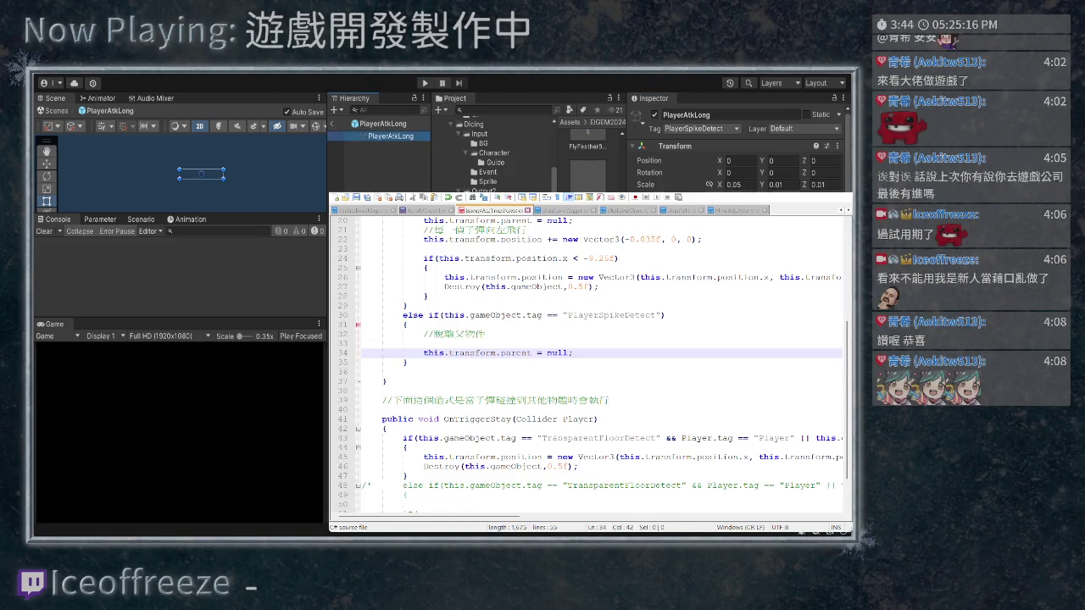
{"action": "scroll", "coordinate": [738, 153], "scroll_direction": "down", "scroll_amount": 5}
{"action": "left_click_drag", "start_coordinate": [761, 172], "coordinate": [725, 172]}
{"action": "key", "text": "ctrl+z"}
{"action": "key", "text": "w"}
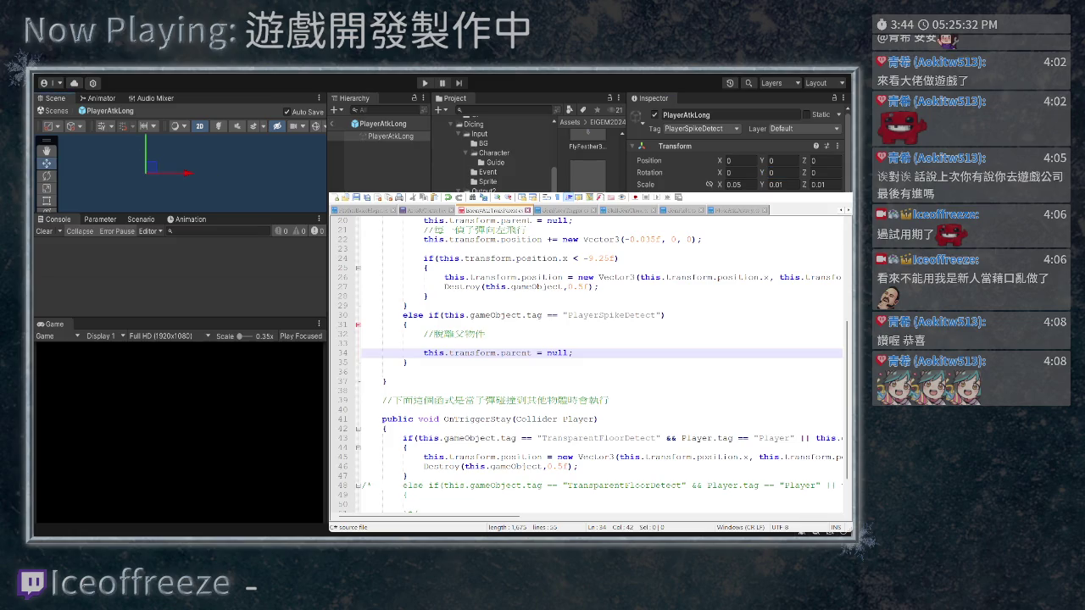
{"action": "scroll", "coordinate": [735, 149], "scroll_direction": "down", "scroll_amount": 5}
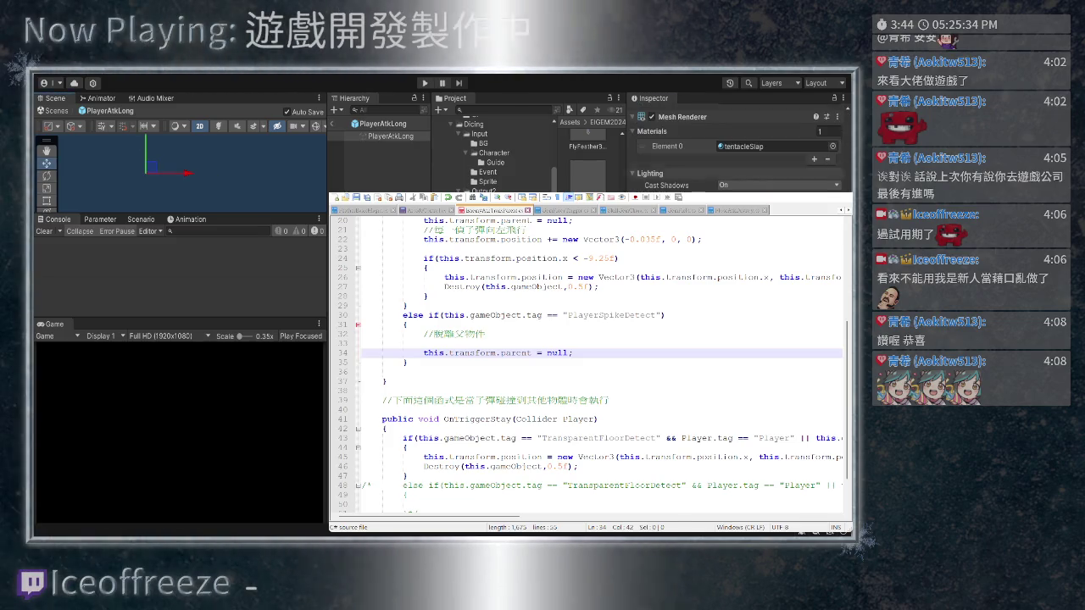
{"action": "scroll", "coordinate": [735, 149], "scroll_direction": "up", "scroll_amount": 5}
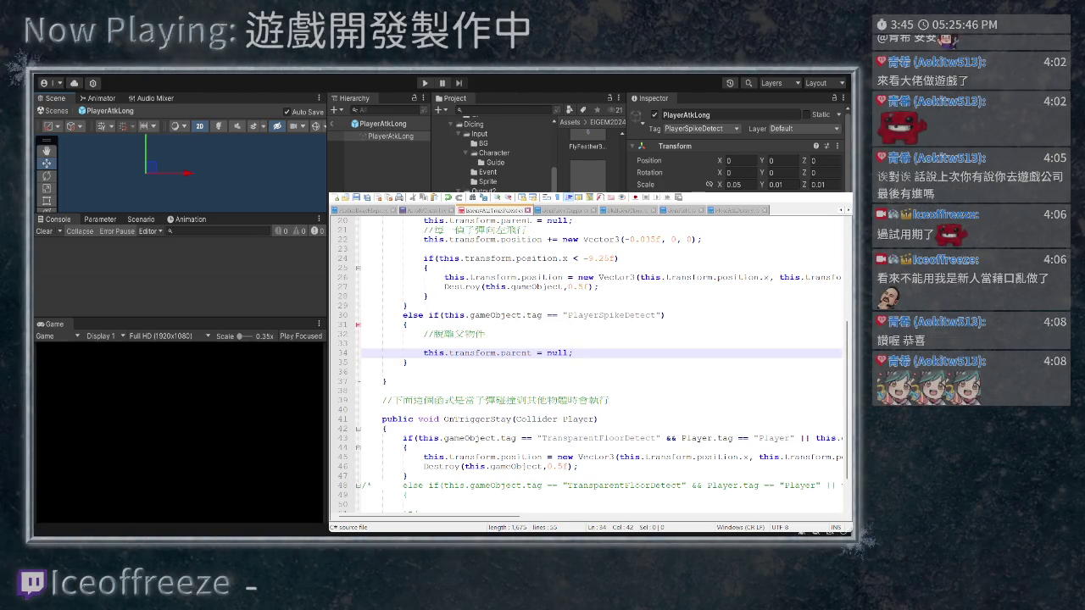
{"action": "key", "text": "ctrl+Tab"}
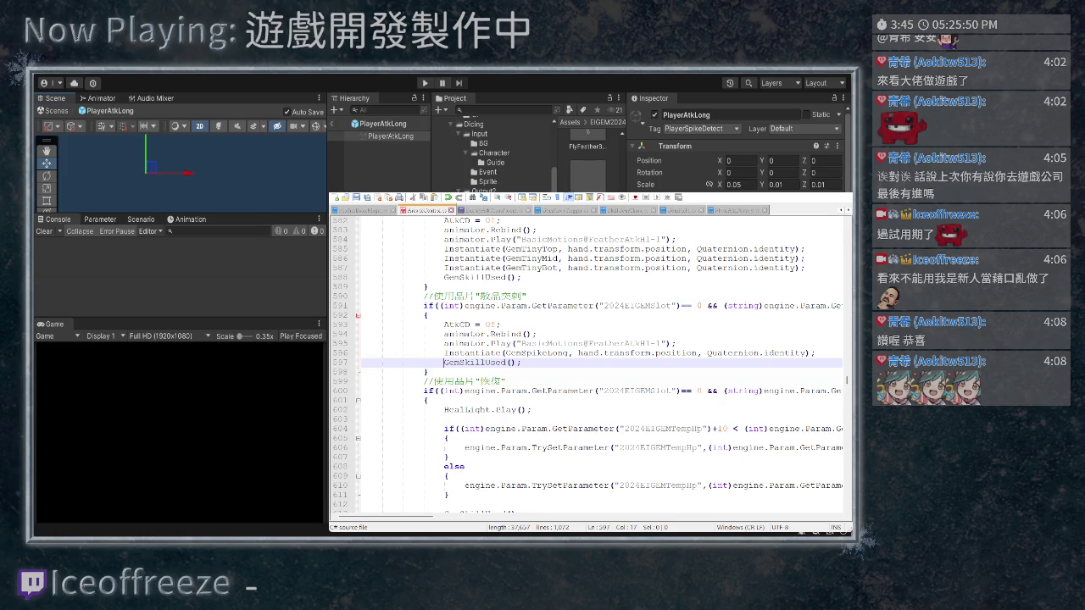
Replace the GemSpikeLong spawn line with a version adding a new Vector3 offset
{"action": "key", "text": "Up"}
{"action": "key", "text": "End"}
{"action": "key", "text": "shift+Home"}
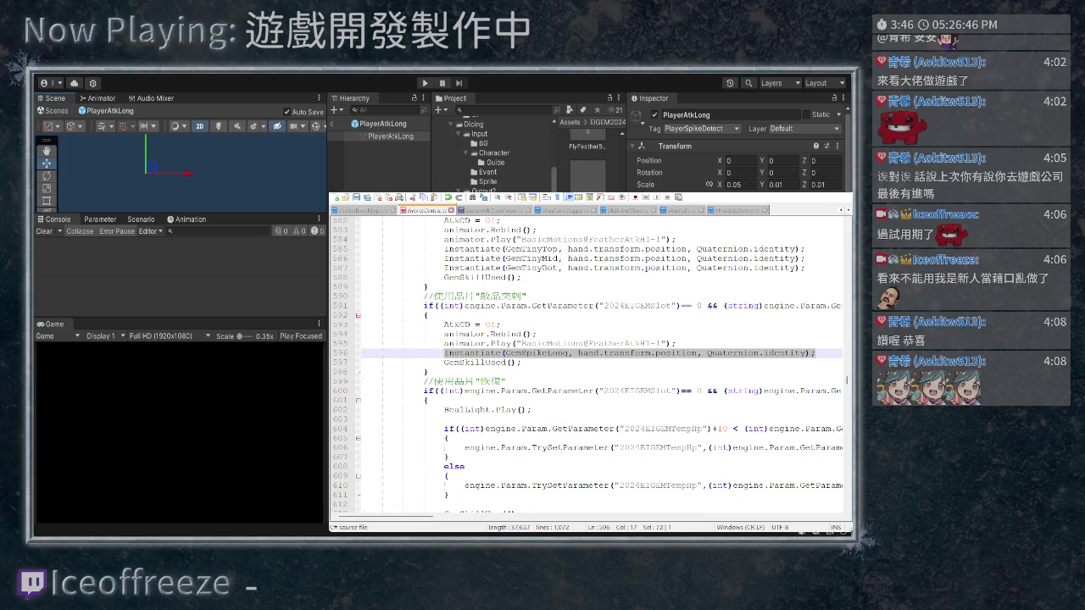
{"action": "type", "text": "Instantiate(GemSpikeLong, hand.transform.position + new Vector3(1.5f, 0, 0), Quaternion.identity);"}
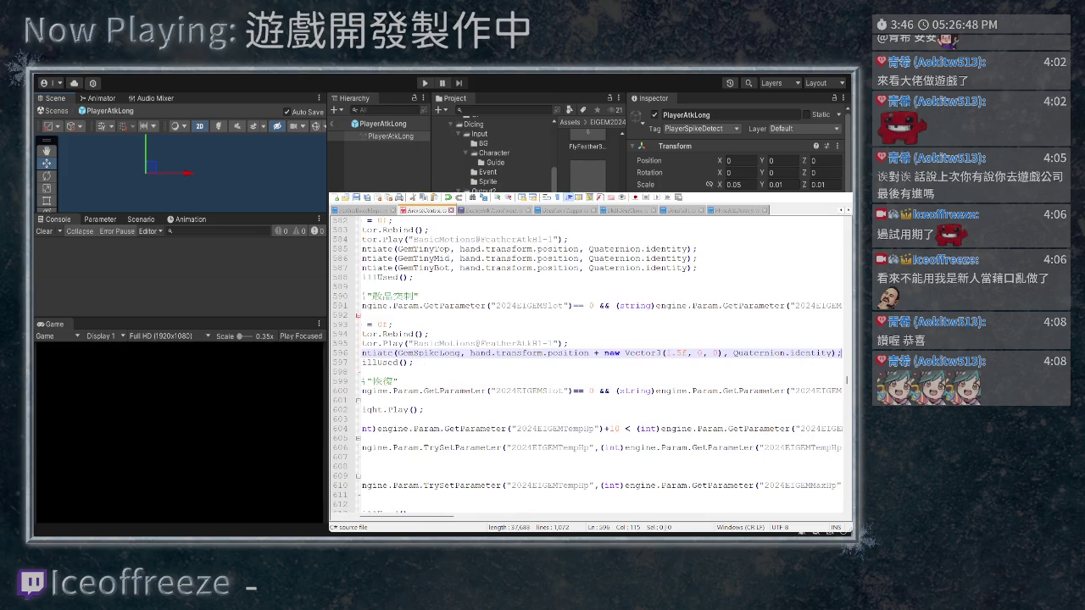
Set the spawn offset's x to 0 and y to -10f
{"action": "scroll", "coordinate": [590, 364], "scroll_direction": "right", "scroll_amount": 4}
{"action": "left_click_drag", "start_coordinate": [668, 353], "coordinate": [688, 353]}
{"action": "type", "text": "0"}
{"action": "key", "text": "Right"}
{"action": "key", "text": "Right"}
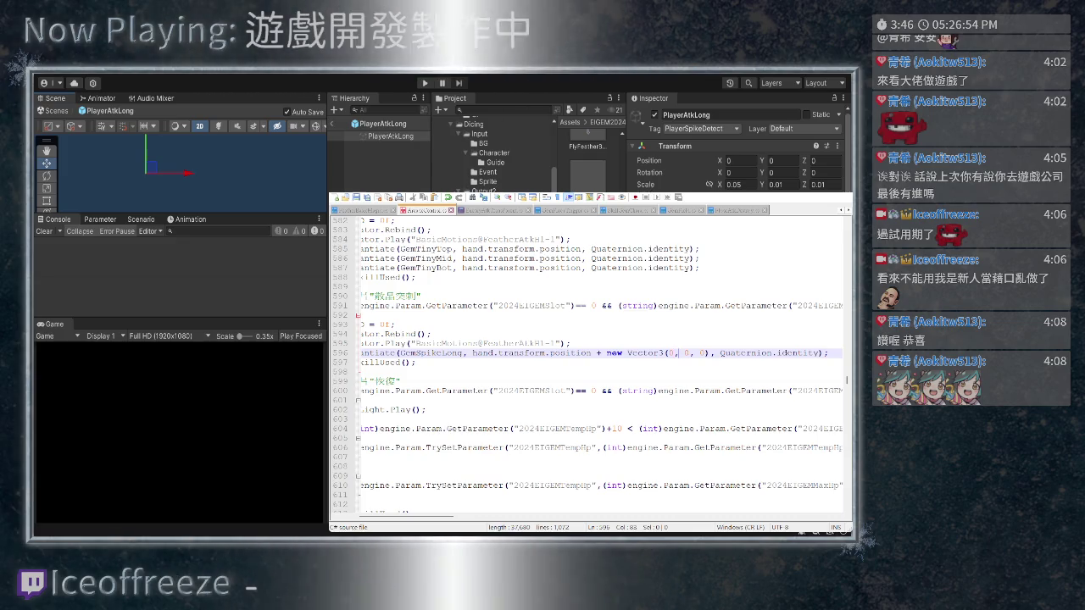
{"action": "type", "text": "-10"}
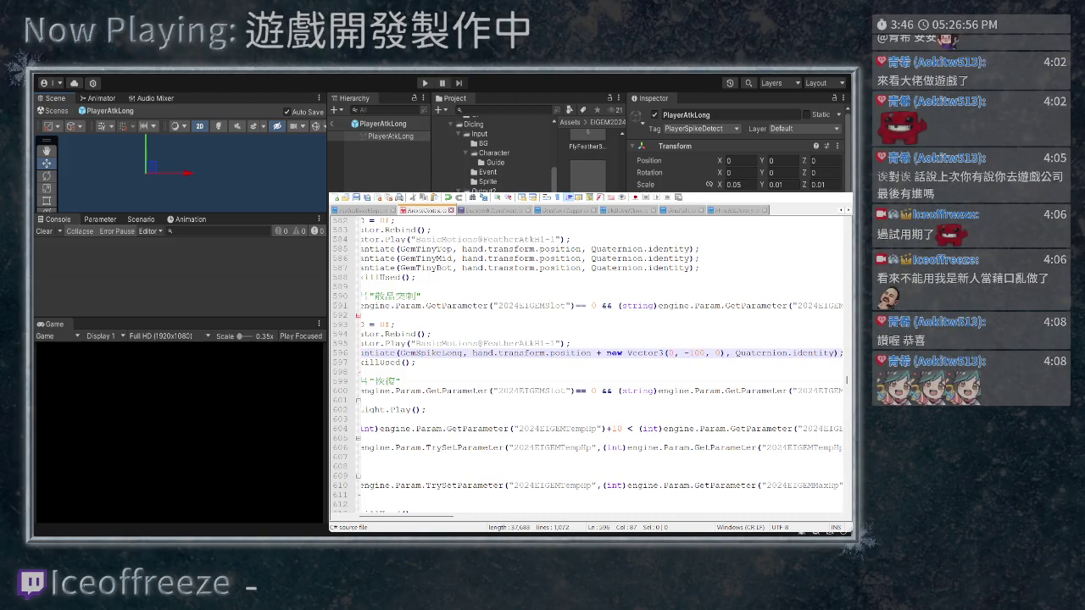
{"action": "type", "text": "5"}
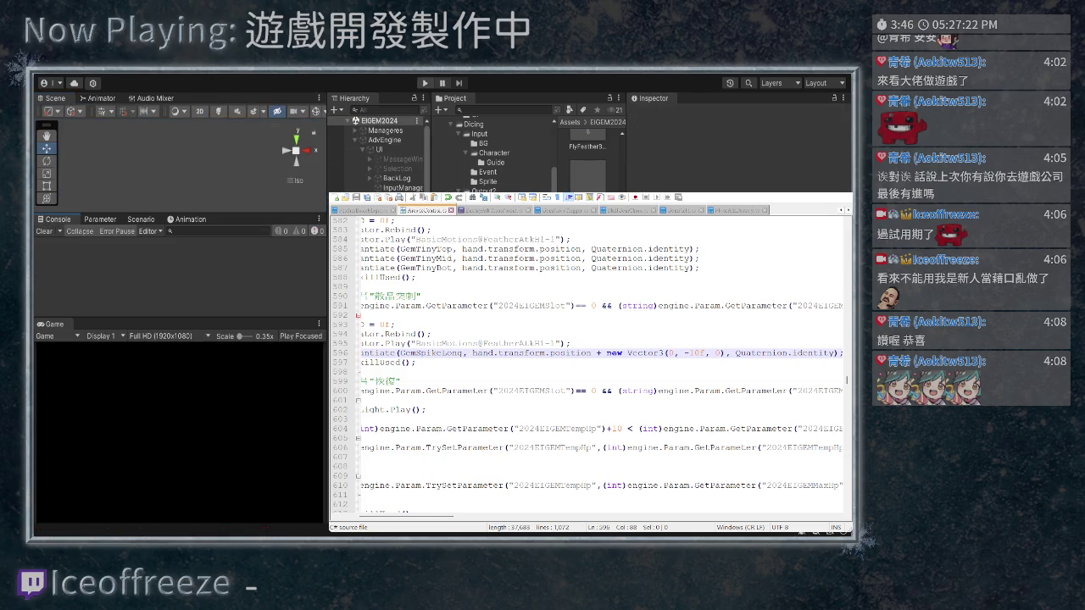
Test the spike attack in play mode, then shorten the y offset to -1f
{"action": "key", "text": "ctrl+p"}
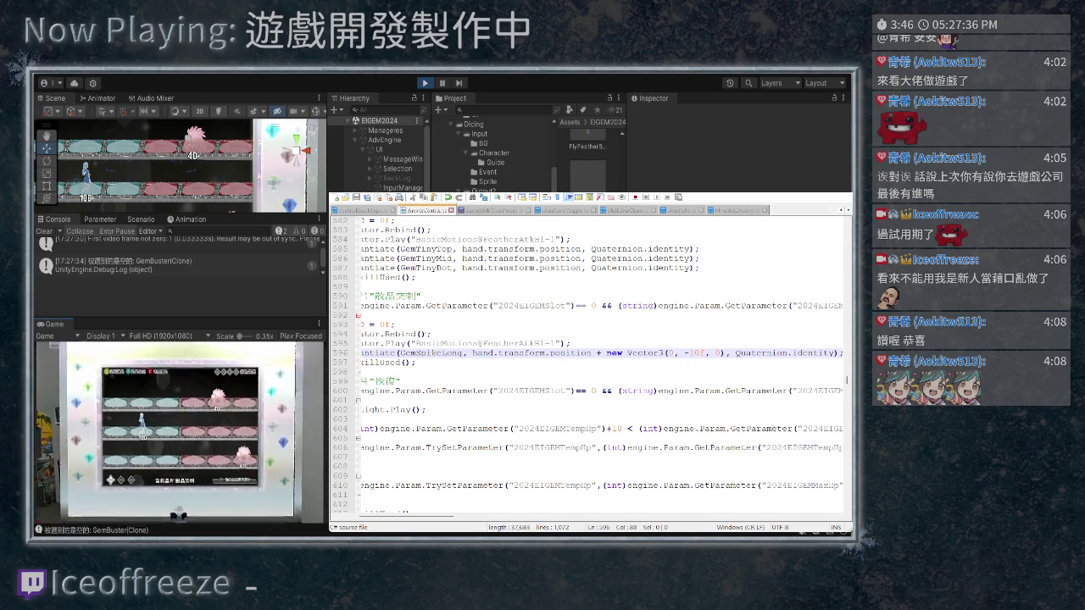
{"action": "key", "text": "space"}
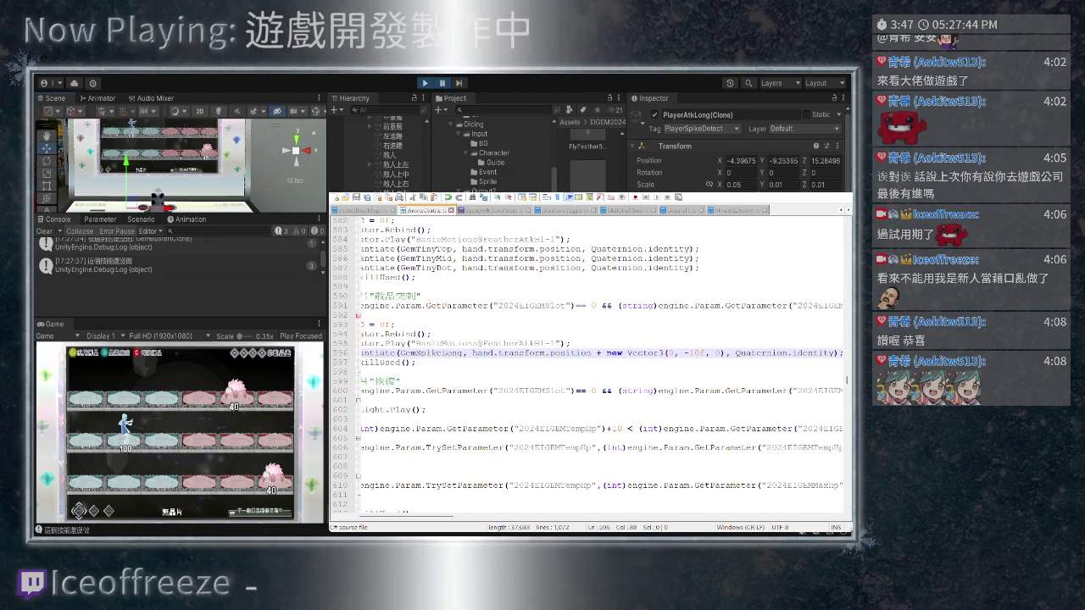
{"action": "key", "text": "BackSpace"}
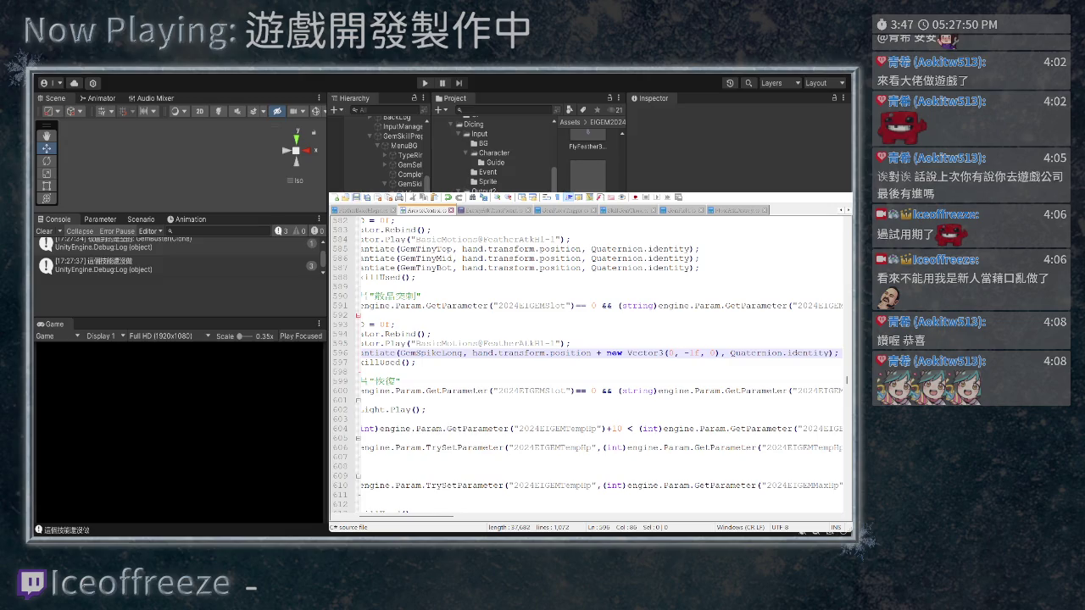
{"action": "key", "text": "ctrl+Tab"}
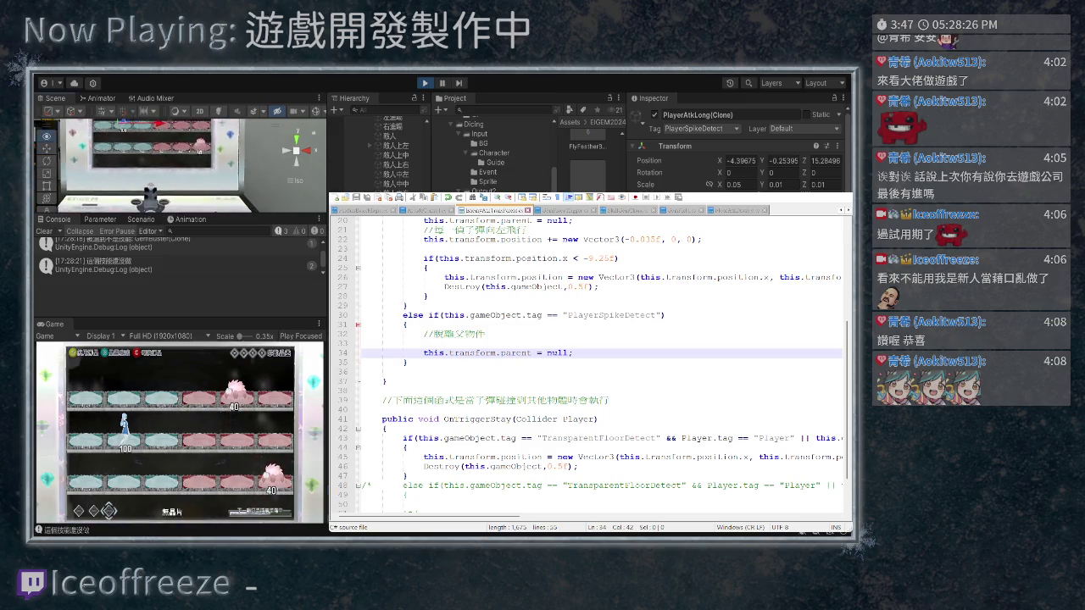
Frame the spawned PlayerAtkLong(Clone) in the Scene view and return to the spawning script
{"action": "key", "text": "f"}
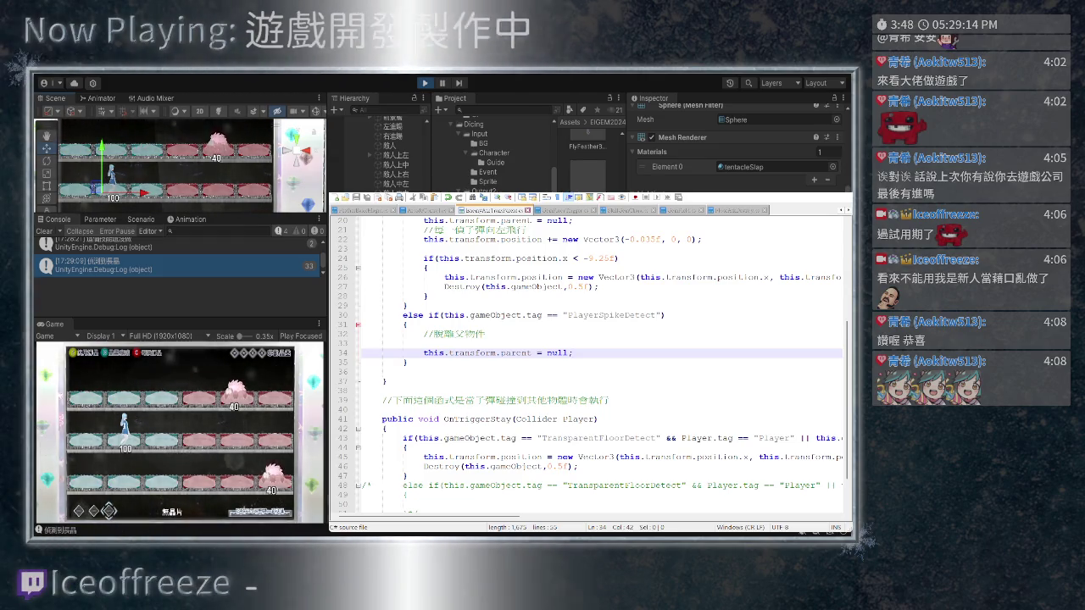
{"action": "key", "text": "ctrl+Page_Up"}
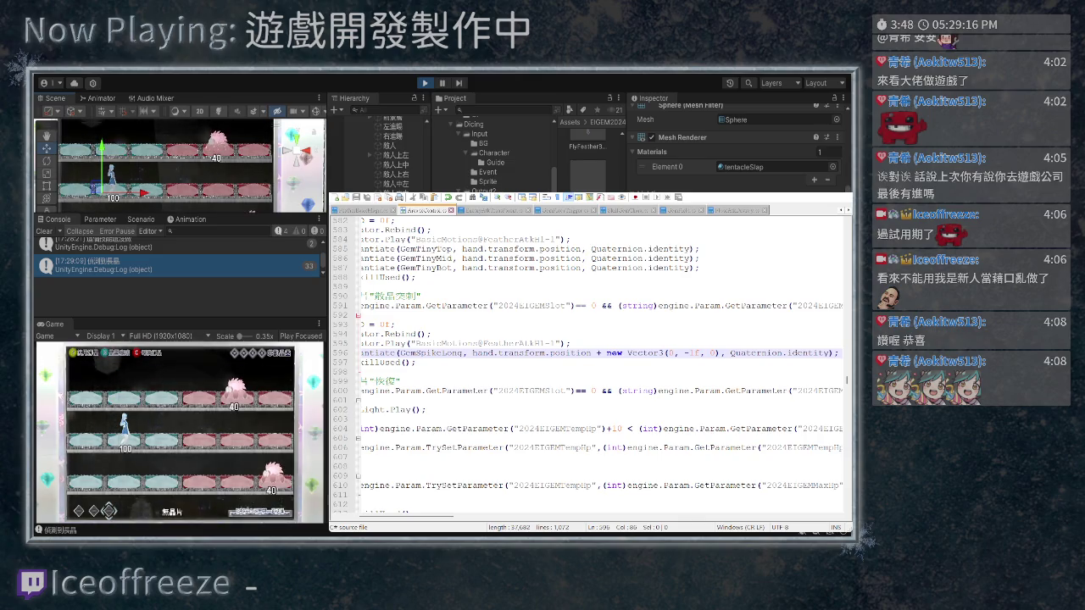
Delete ' + new Vector3(0, -1f, 0)' from the GemSpikeLong line, then show the spike behaviour script
{"action": "scroll", "coordinate": [594, 356], "scroll_direction": "left", "scroll_amount": 3}
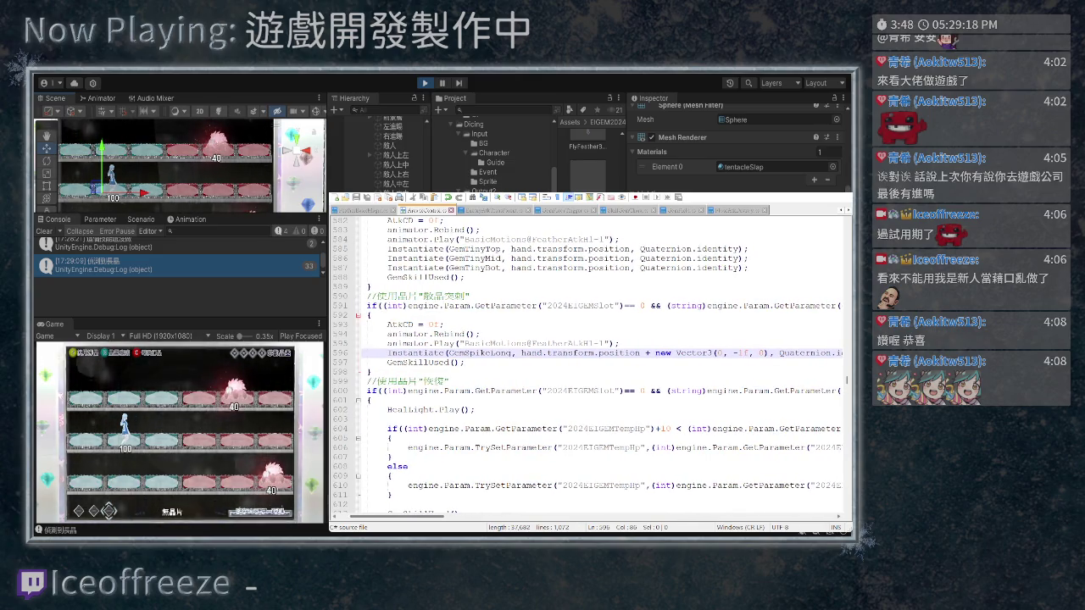
{"action": "scroll", "coordinate": [593, 356], "scroll_direction": "left", "scroll_amount": 2}
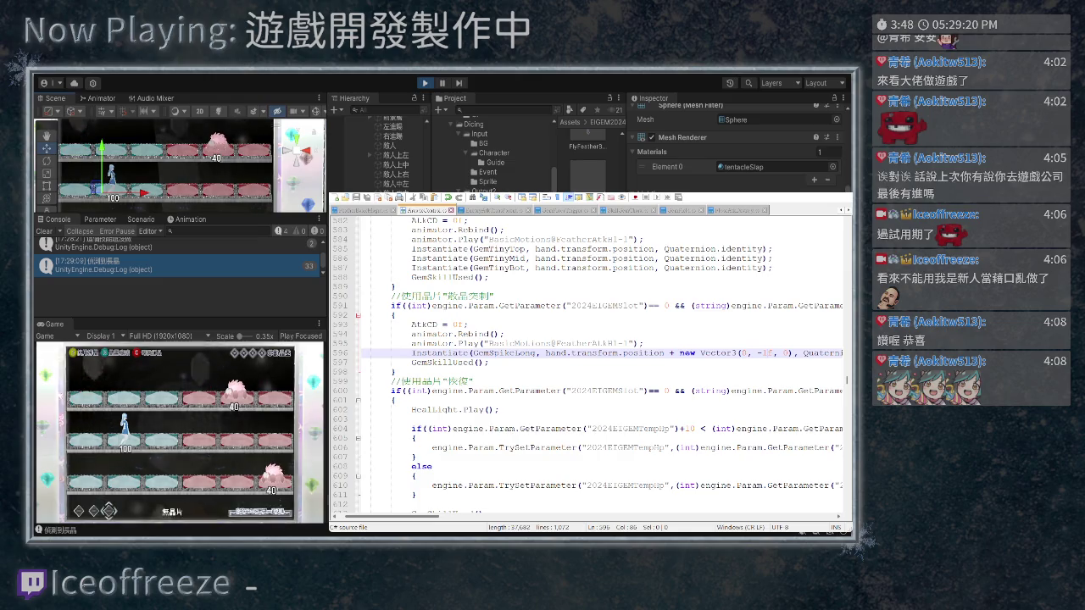
{"action": "scroll", "coordinate": [593, 356], "scroll_direction": "right", "scroll_amount": 1}
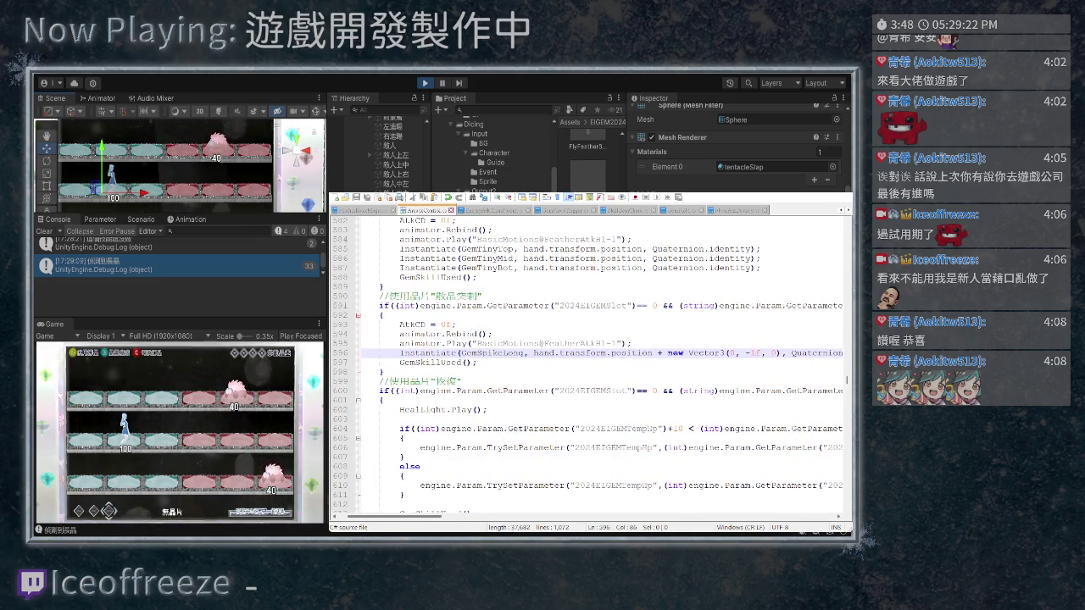
{"action": "scroll", "coordinate": [593, 356], "scroll_direction": "right", "scroll_amount": 3}
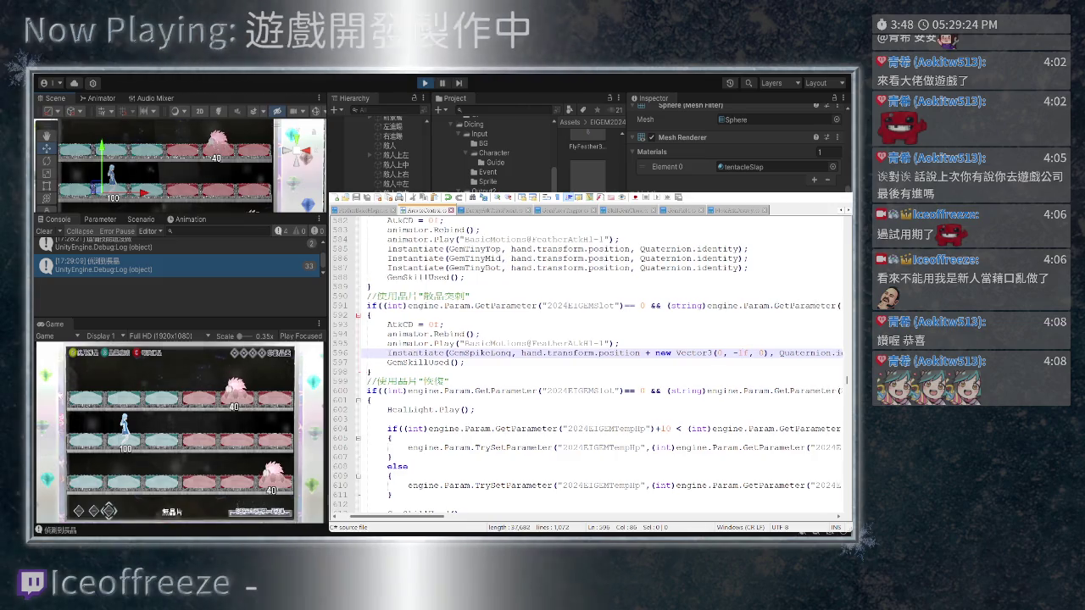
{"action": "type", "text": "1"}
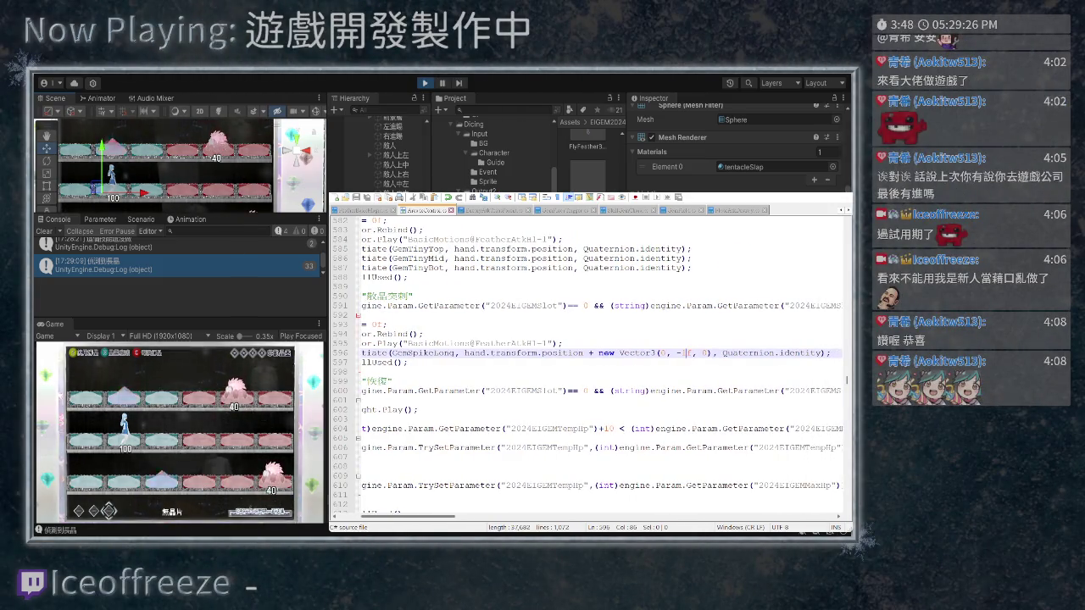
{"action": "key", "text": "BackSpace"}
{"action": "key", "text": "BackSpace"}
{"action": "key", "text": "ctrl+shift+Left"}
{"action": "key", "text": "ctrl+shift+Left"}
{"action": "key", "text": "ctrl+shift+Left"}
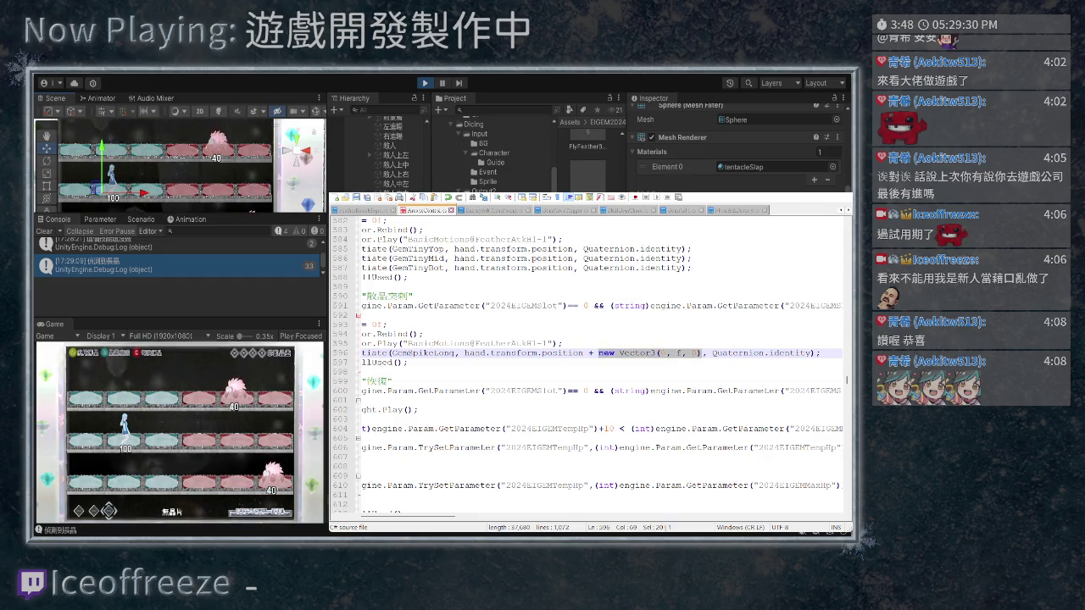
{"action": "key", "text": "Delete"}
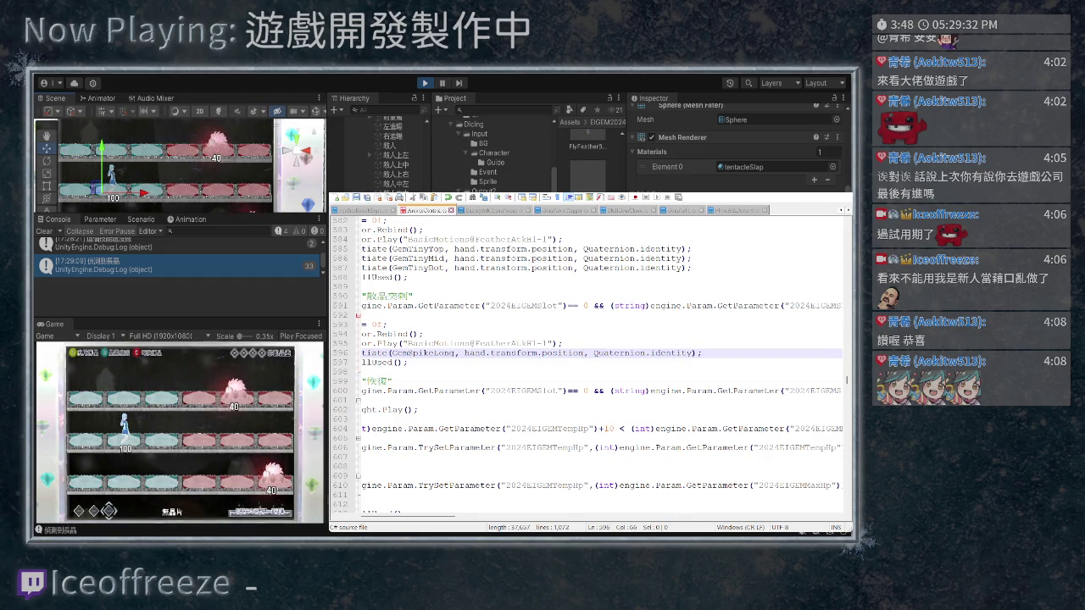
{"action": "key", "text": "ctrl+Tab"}
{"action": "scroll", "coordinate": [589, 360], "scroll_direction": "up", "scroll_amount": 1}
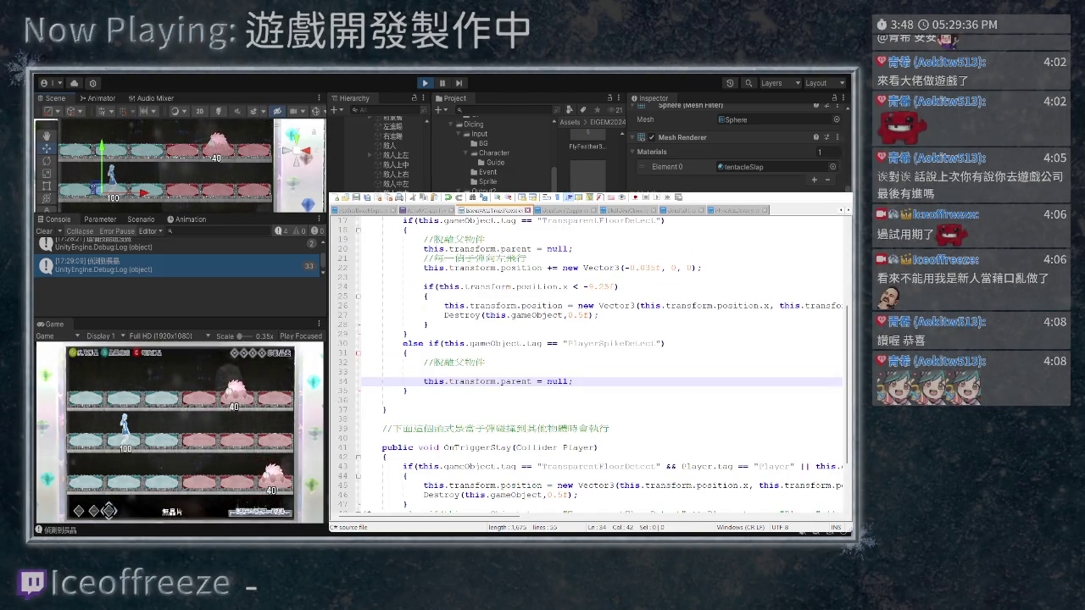
Copy the leftward movement line below the parent reset and turn it into a downward y move
{"action": "key", "text": "Up"}
{"action": "key", "text": "Up"}
{"action": "key", "text": "Up"}
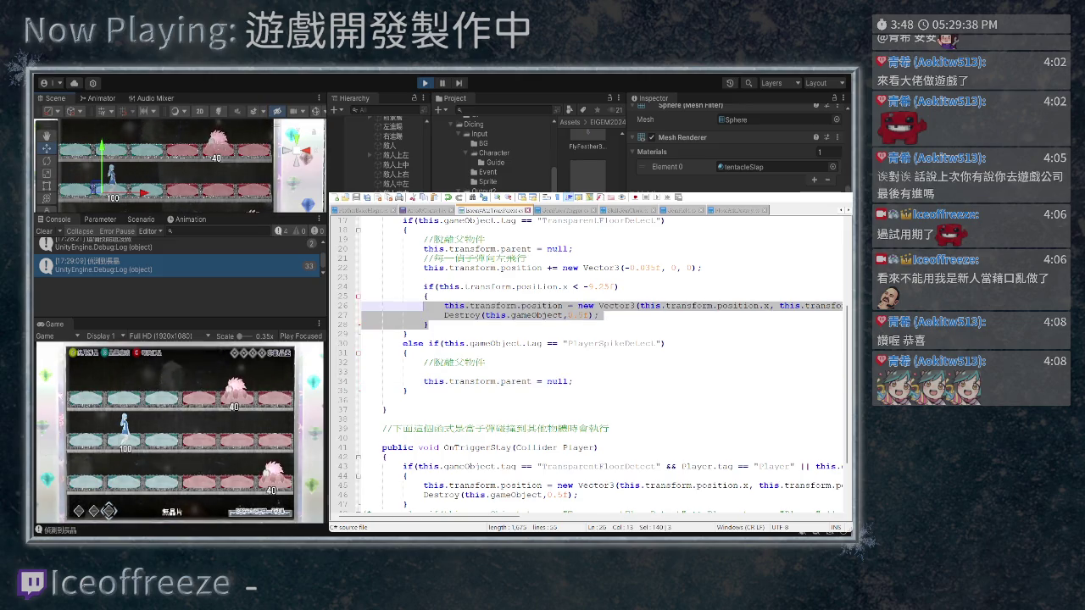
{"action": "key", "text": "Up"}
{"action": "key", "text": "shift+Up"}
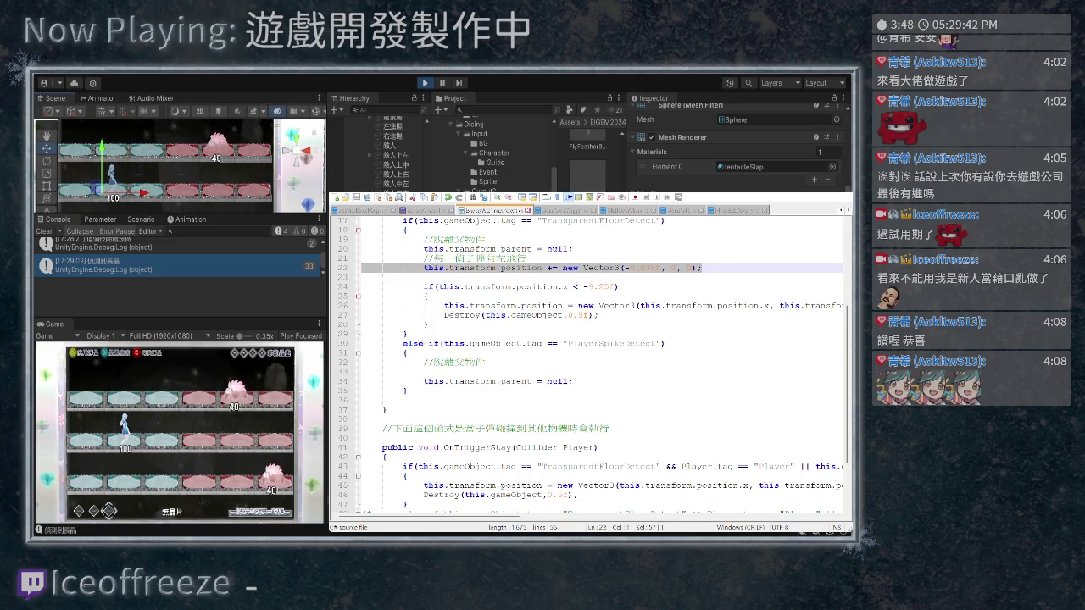
{"action": "key", "text": "ctrl+c"}
{"action": "left_click", "coordinate": [573, 381]}
{"action": "key", "text": "Return"}
{"action": "key", "text": "ctrl+v"}
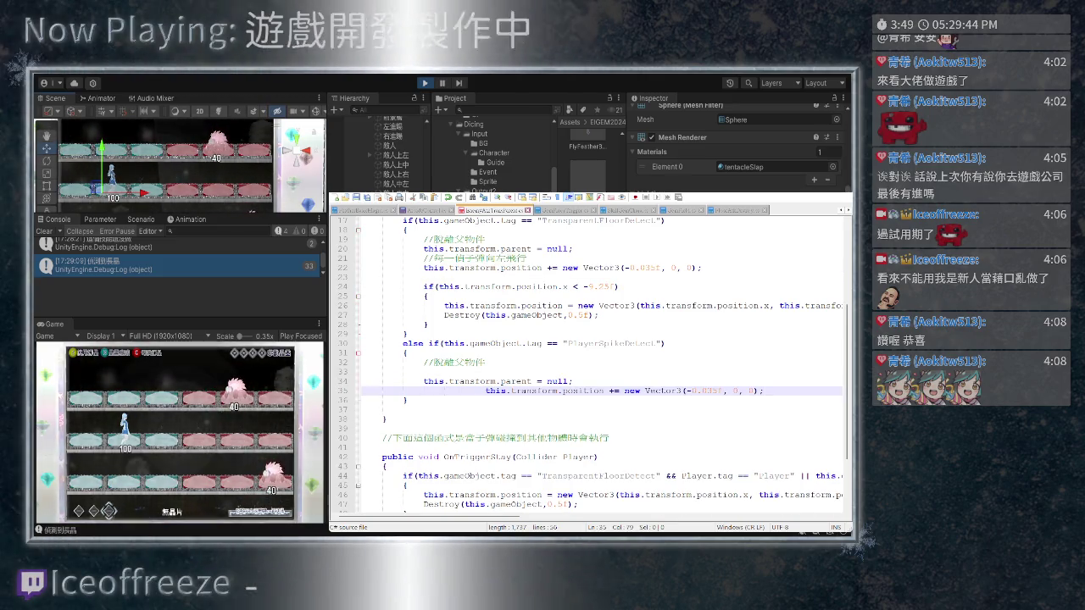
{"action": "key", "text": "Home"}
{"action": "key", "text": "BackSpace"}
{"action": "key", "text": "BackSpace"}
{"action": "key", "text": "BackSpace"}
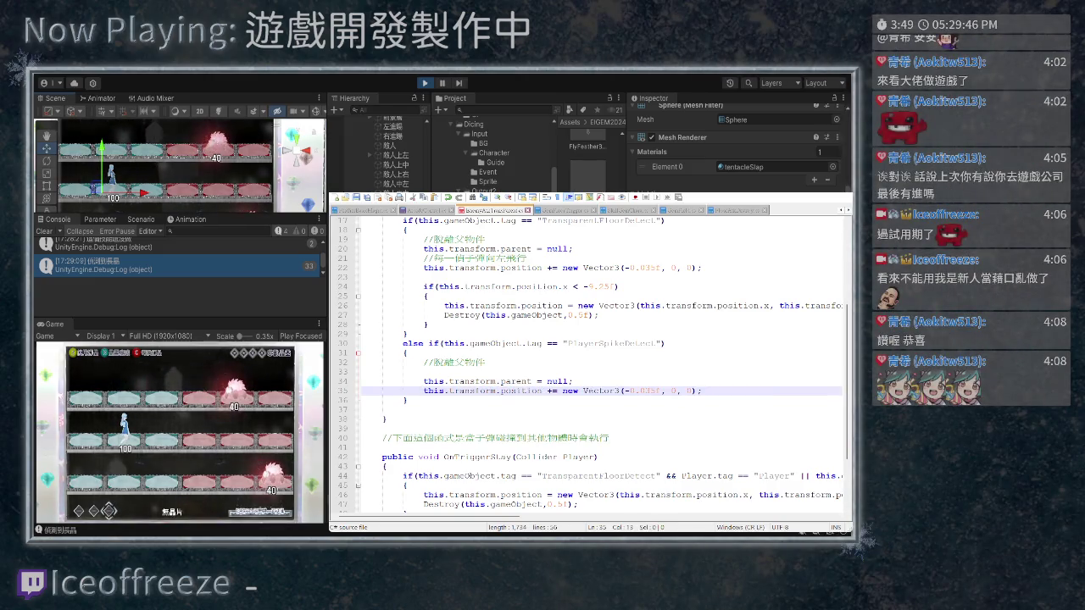
{"action": "left_click_drag", "start_coordinate": [662, 391], "coordinate": [624, 390]}
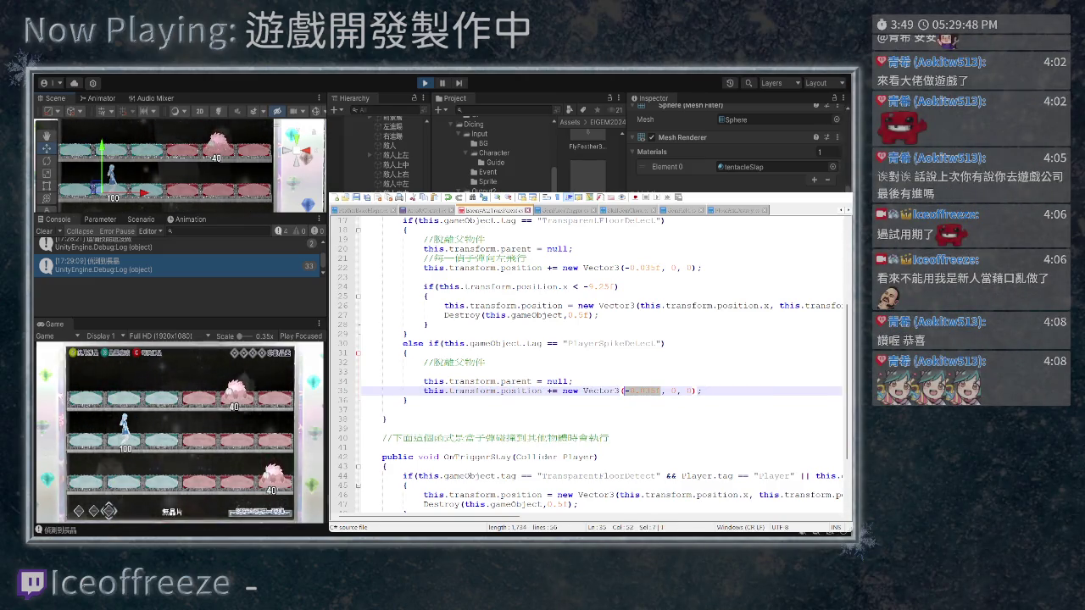
{"action": "type", "text": "0, "}
{"action": "type", "text": "-"}
{"action": "key", "text": "Right"}
{"action": "type", "text": ".3f"}
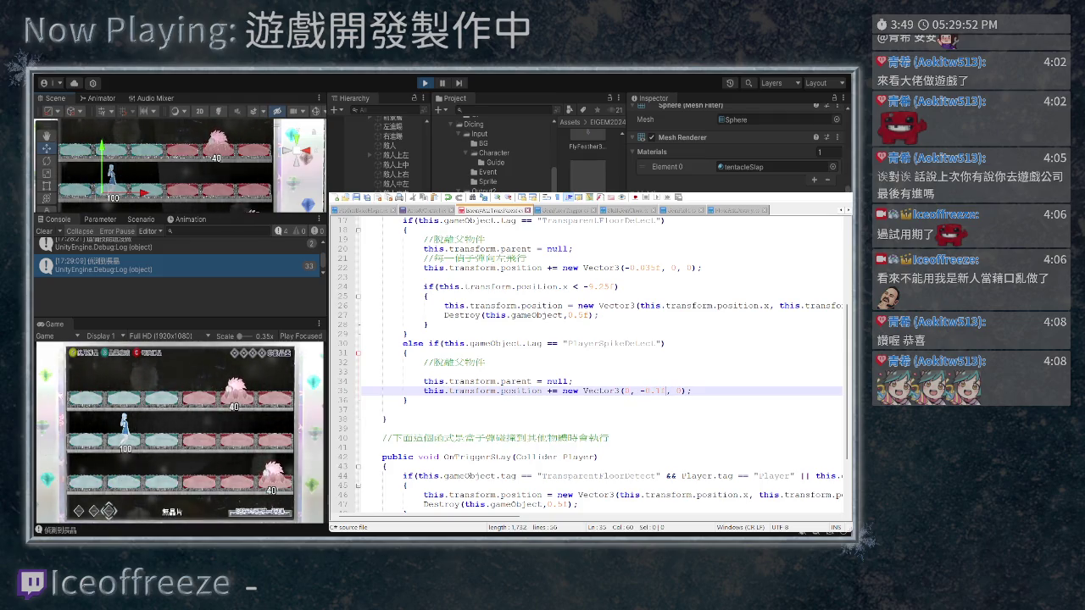
{"action": "left_click", "coordinate": [573, 381]}
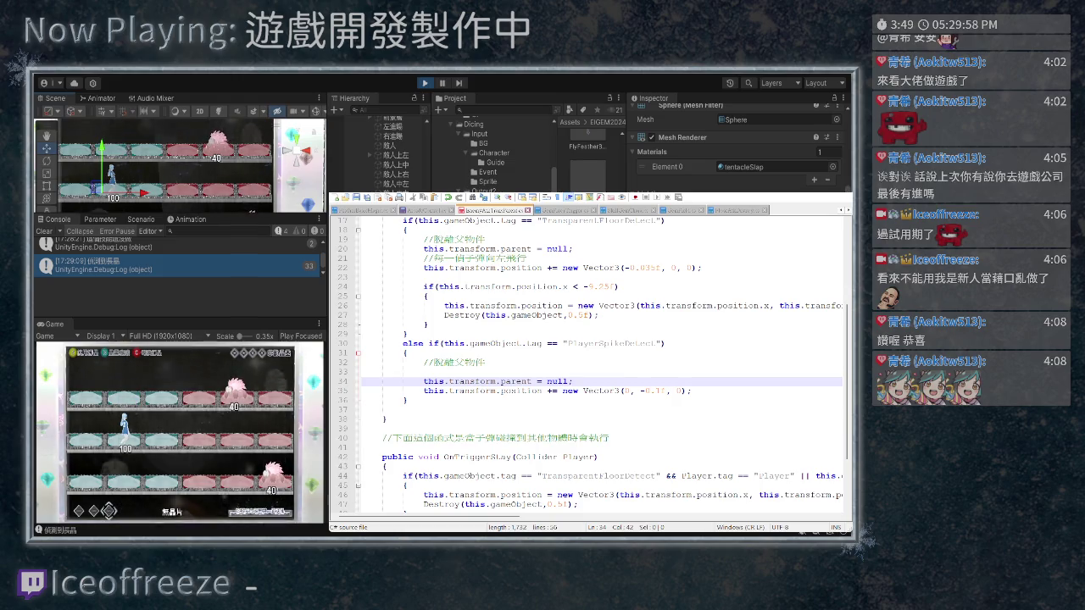
Paste the x-limit if check into the PlayerSpikeDetect branch and open a brace block
{"action": "left_click", "coordinate": [365, 288]}
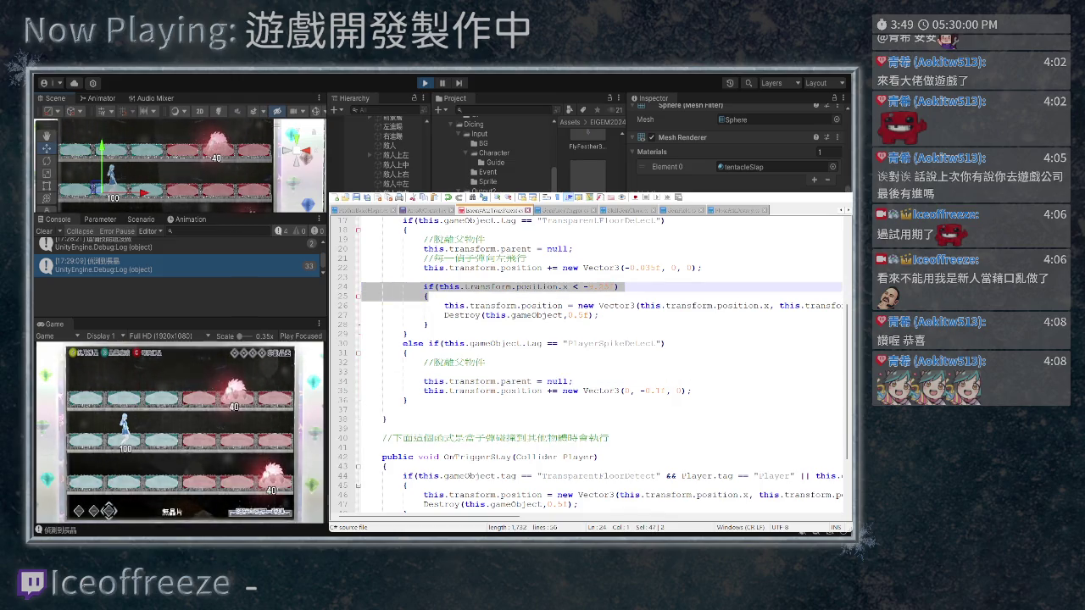
{"action": "left_click", "coordinate": [364, 372]}
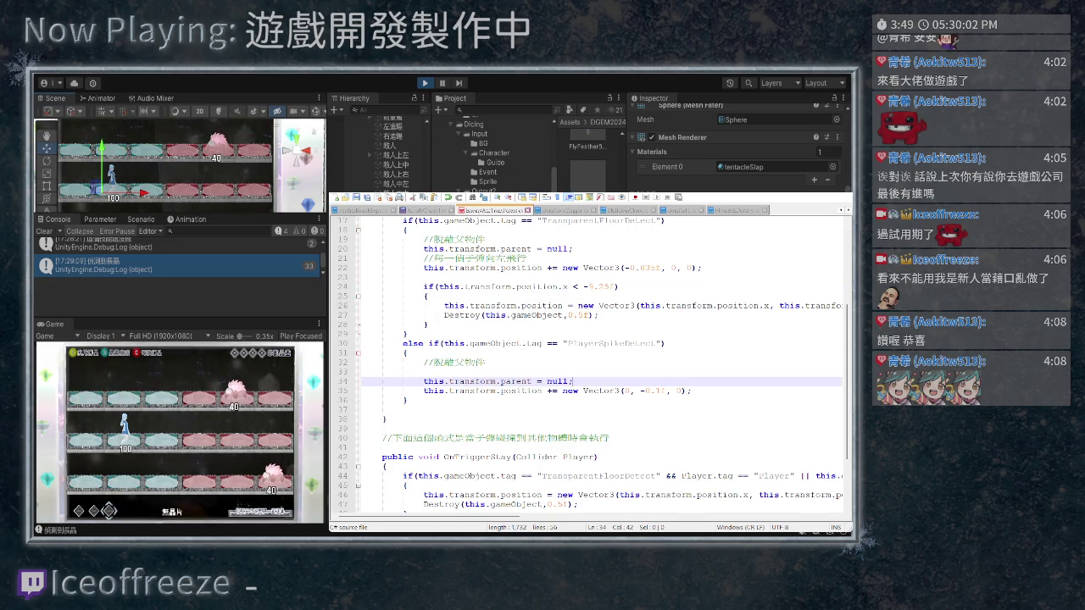
{"action": "key", "text": "BackSpace"}
{"action": "key", "text": "Down"}
{"action": "key", "text": "Down"}
{"action": "key", "text": "Home"}
{"action": "key", "text": "ctrl+v"}
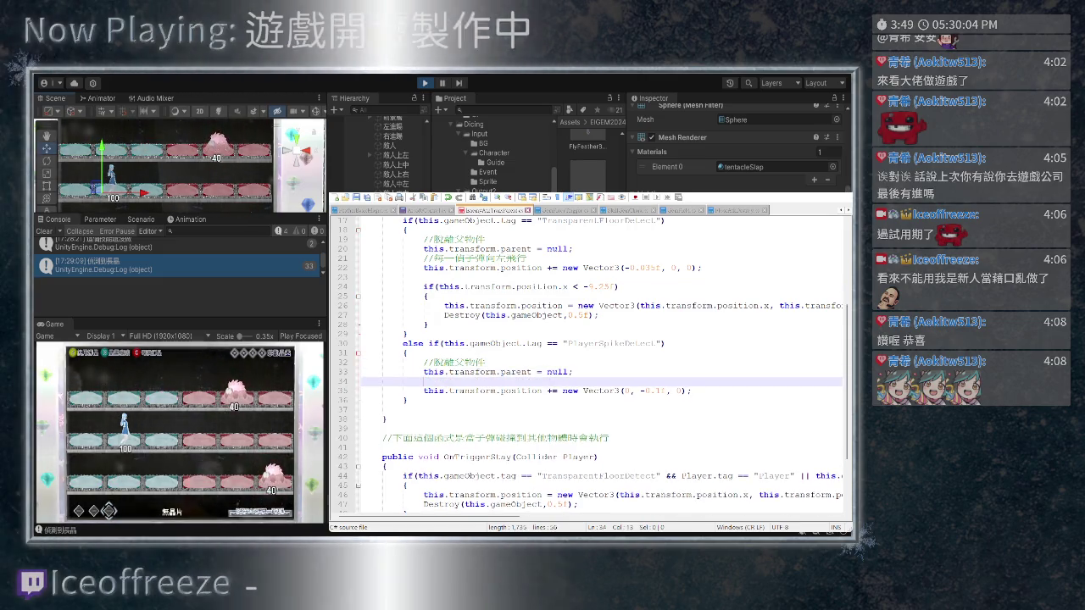
{"action": "key", "text": "Return"}
{"action": "key", "text": "Up"}
{"action": "type", "text": "{"}
Change the check to test y below -0.5f, close the block and indent the move inside
{"action": "key", "text": "Up"}
{"action": "key", "text": "Home"}
{"action": "key", "text": "BackSpace"}
{"action": "key", "text": "BackSpace"}
{"action": "key", "text": "BackSpace"}
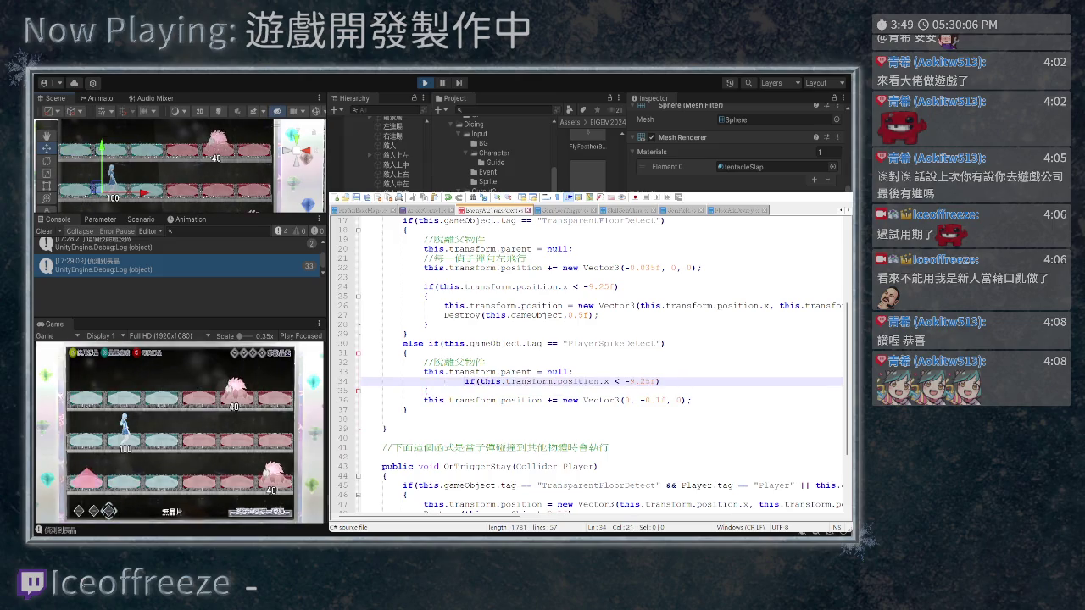
{"action": "key", "text": "BackSpace"}
{"action": "type", "text": "y"}
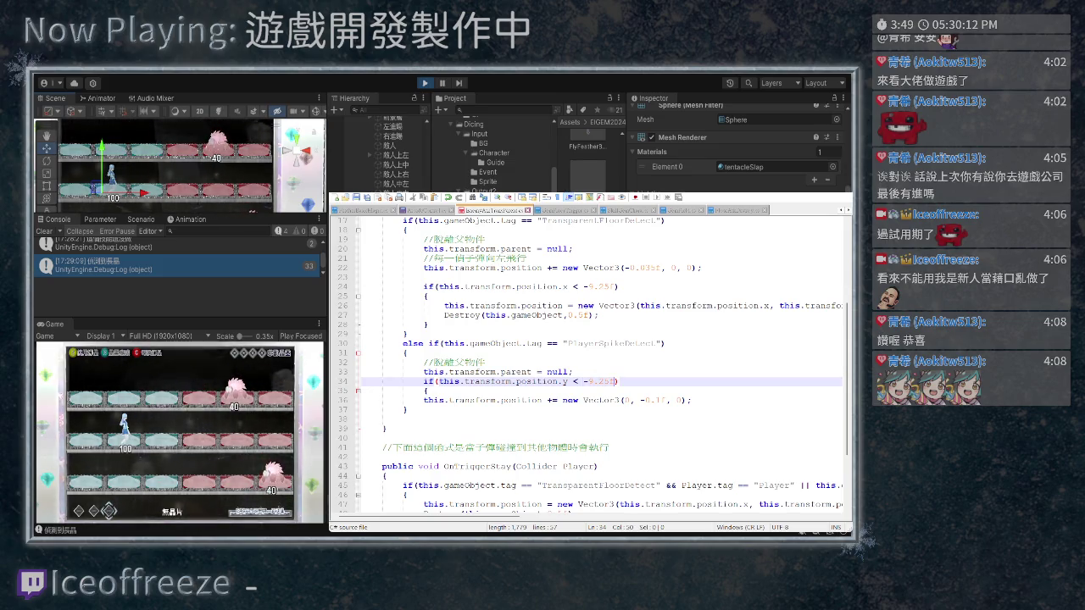
{"action": "key", "text": "BackSpace"}
{"action": "key", "text": "BackSpace"}
{"action": "key", "text": "BackSpace"}
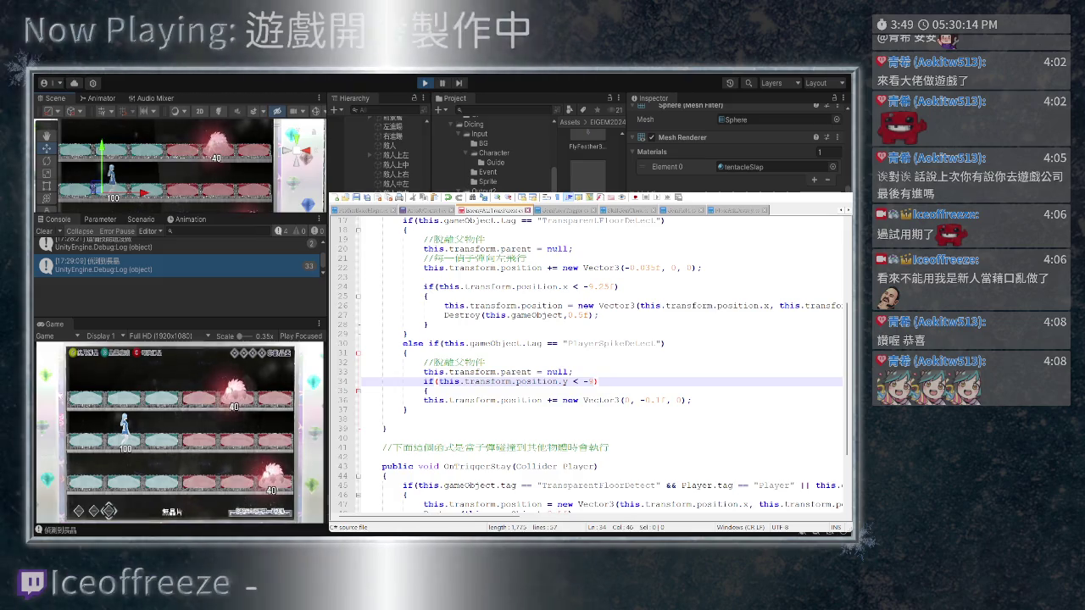
{"action": "type", "text": "0.5f"}
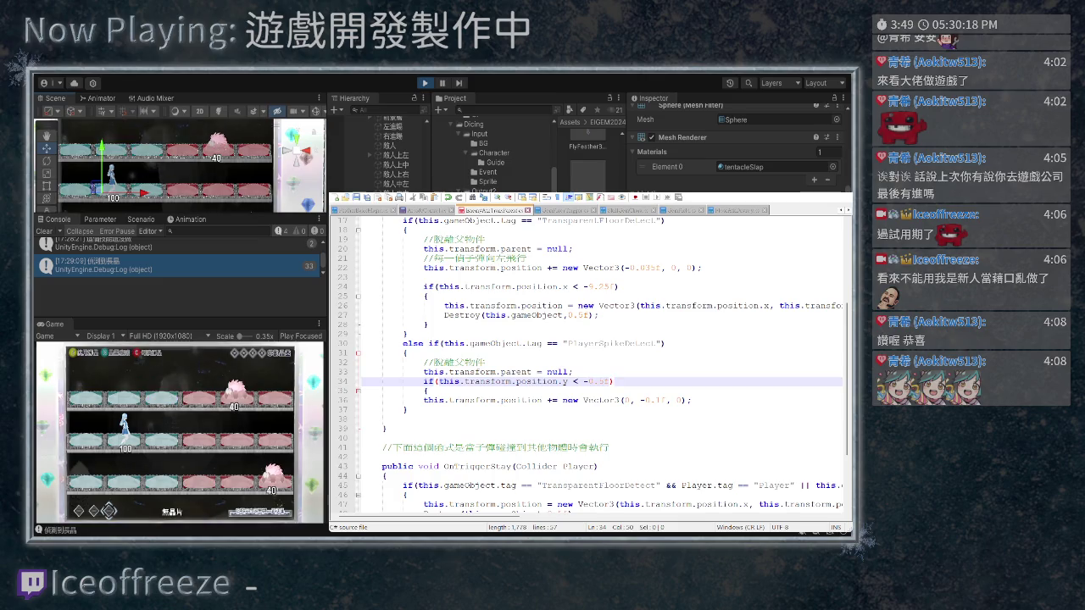
{"action": "key", "text": "Down"}
{"action": "key", "text": "Down"}
{"action": "key", "text": "Down"}
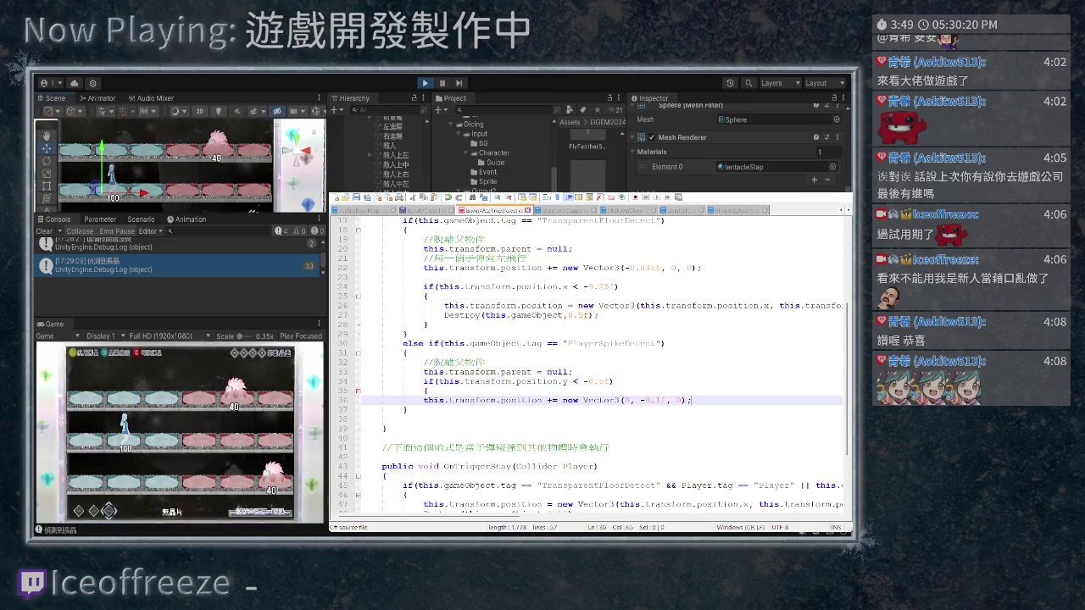
{"action": "key", "text": "Return"}
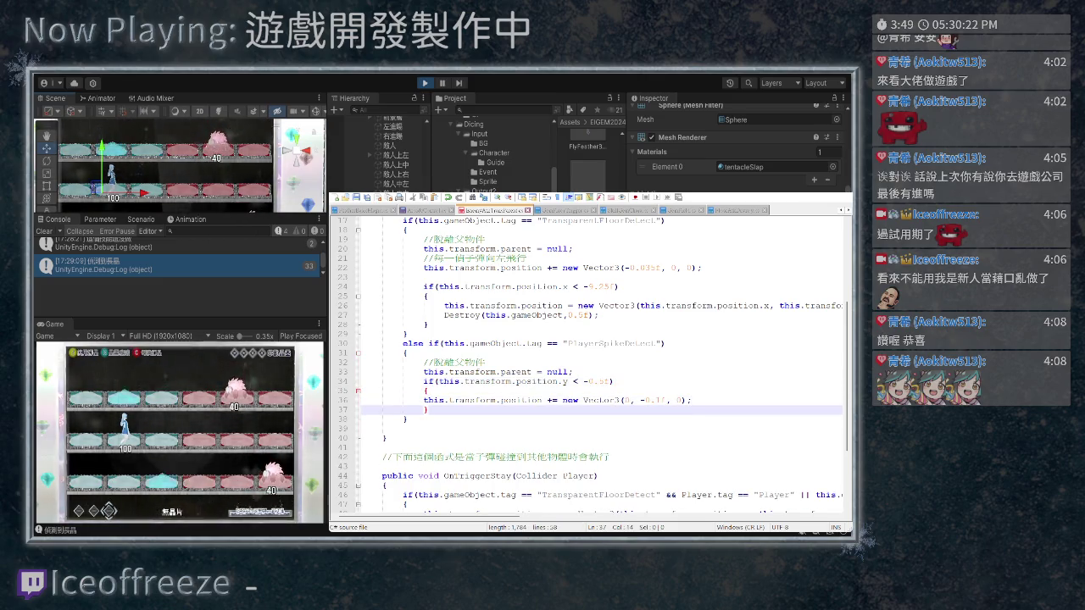
{"action": "key", "text": "Up"}
{"action": "key", "text": "Home"}
{"action": "key", "text": "Tab"}
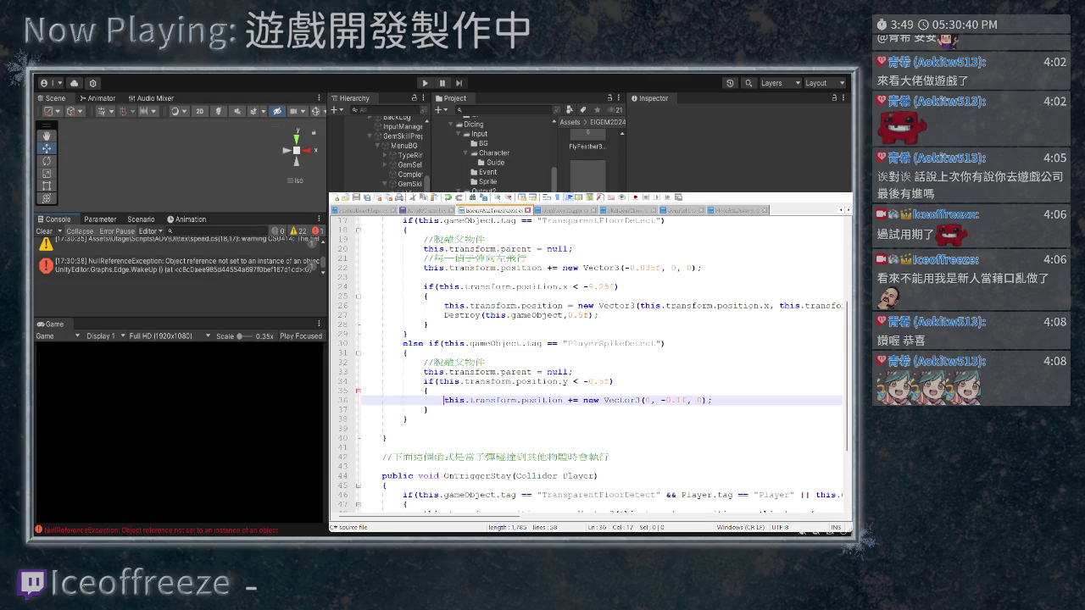
Return to the spike-spawning script and run the game in play mode
{"action": "key", "text": "ctrl+Page_Up"}
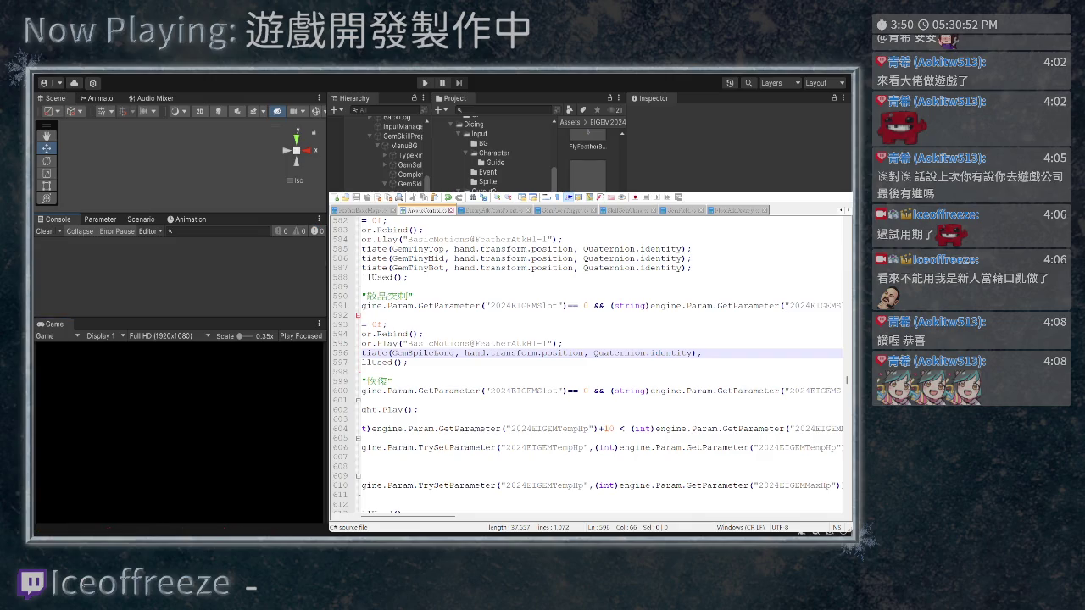
{"action": "key", "text": "ctrl+p"}
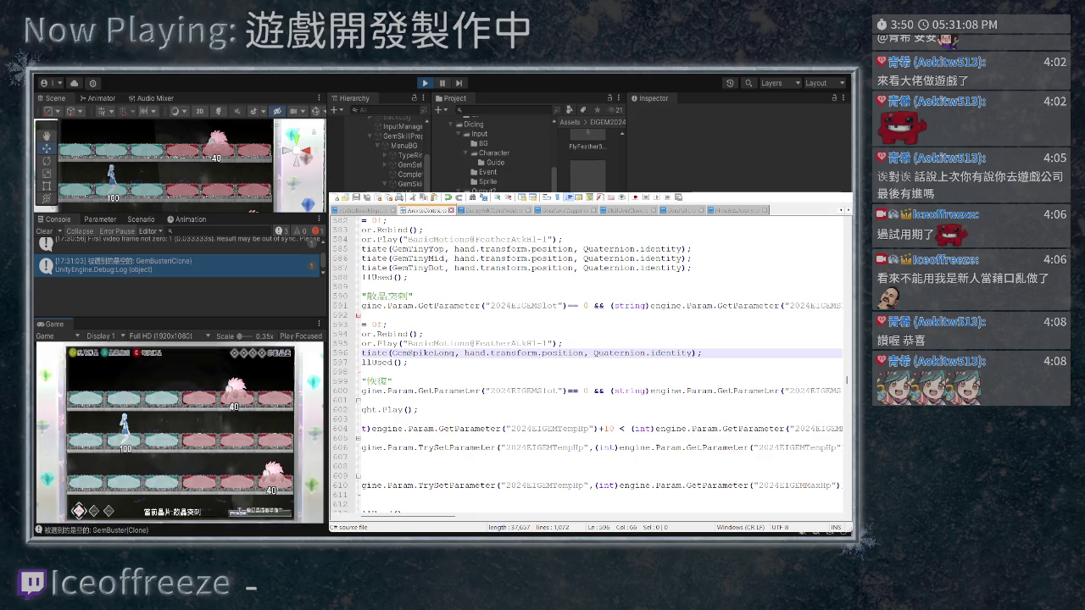
Inspect the spawned PlayerAtkLong(Clone), view the spike detection script, then hide Notepad++
{"action": "scroll", "coordinate": [377, 153], "scroll_direction": "down", "scroll_amount": 3}
{"action": "left_click", "coordinate": [102, 170]}
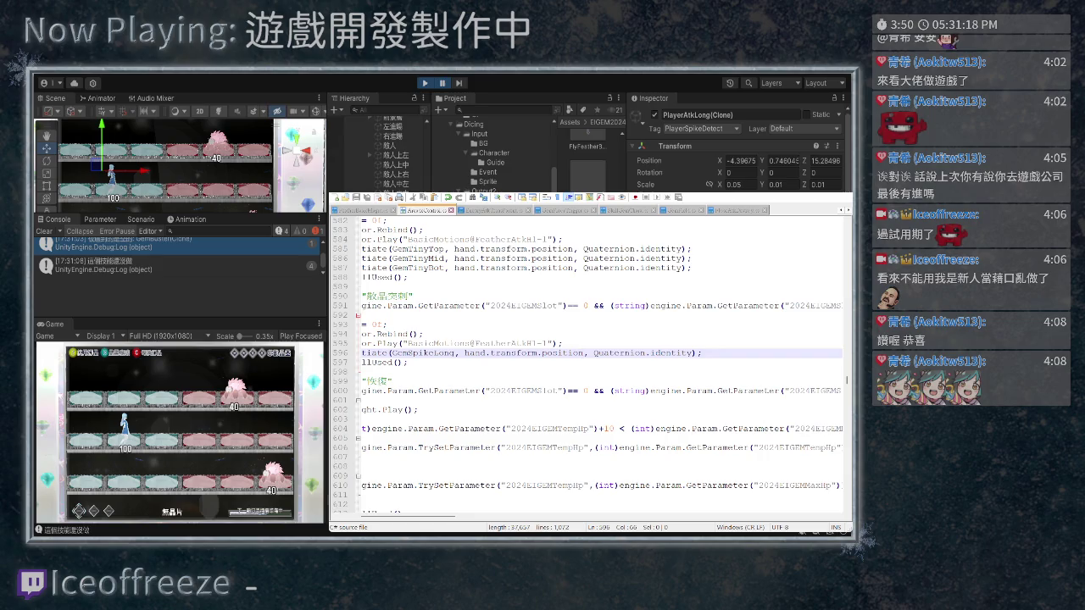
{"action": "key", "text": "ctrl+Tab"}
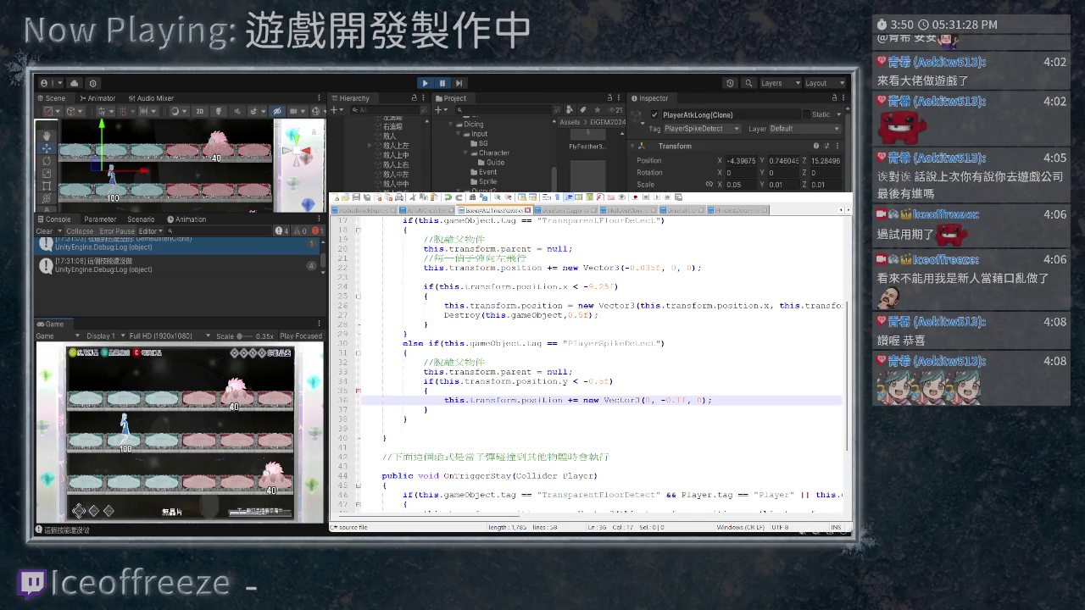
{"action": "scroll", "coordinate": [738, 149], "scroll_direction": "down", "scroll_amount": 3}
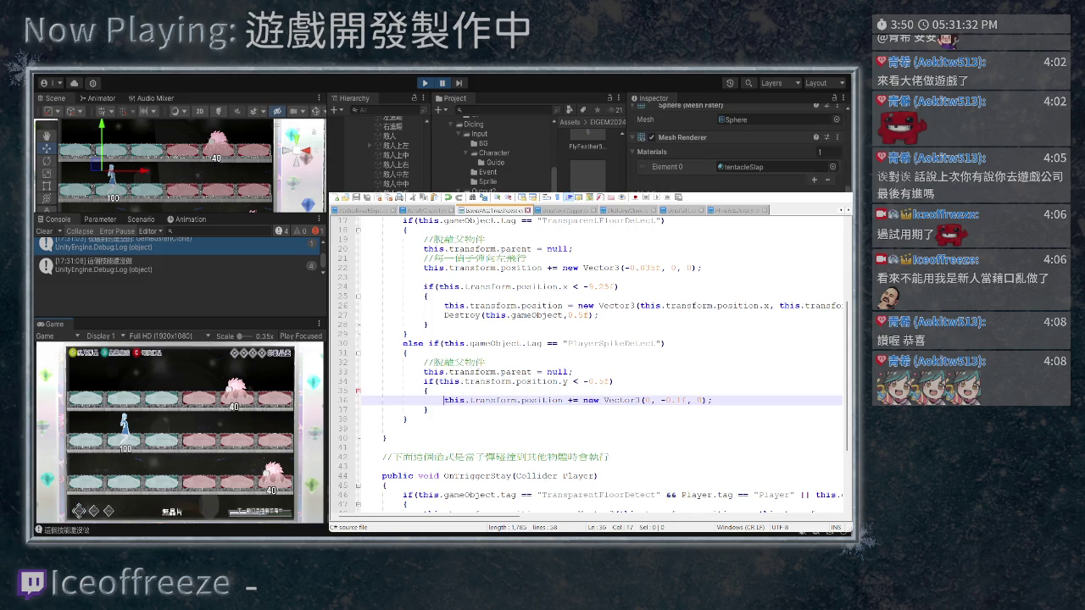
{"action": "key", "text": "alt+Tab"}
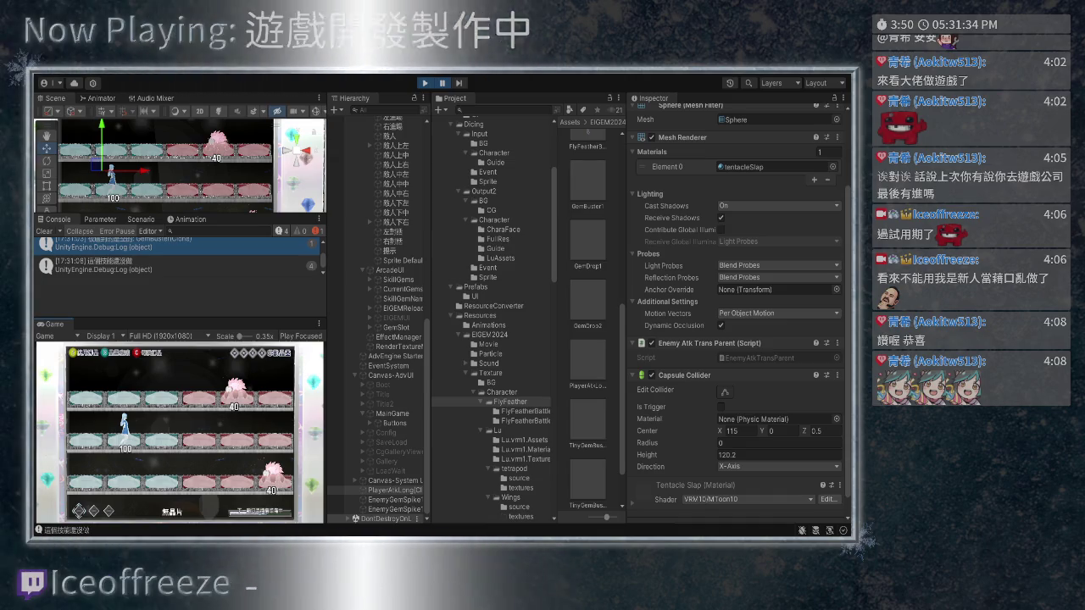
Bring Notepad++ back in front of Unity with Alt+Tab
{"action": "key", "text": "alt+Tab"}
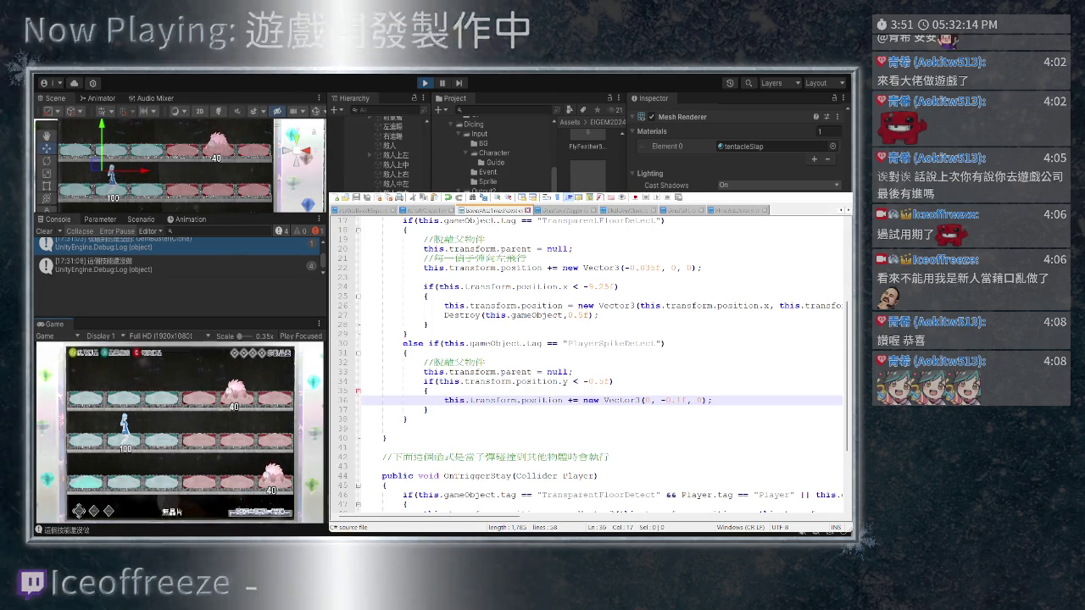
Review the y-check block and the spike spawn line in the ArrowControl script
{"action": "left_click_drag", "start_coordinate": [430, 409], "coordinate": [362, 381]}
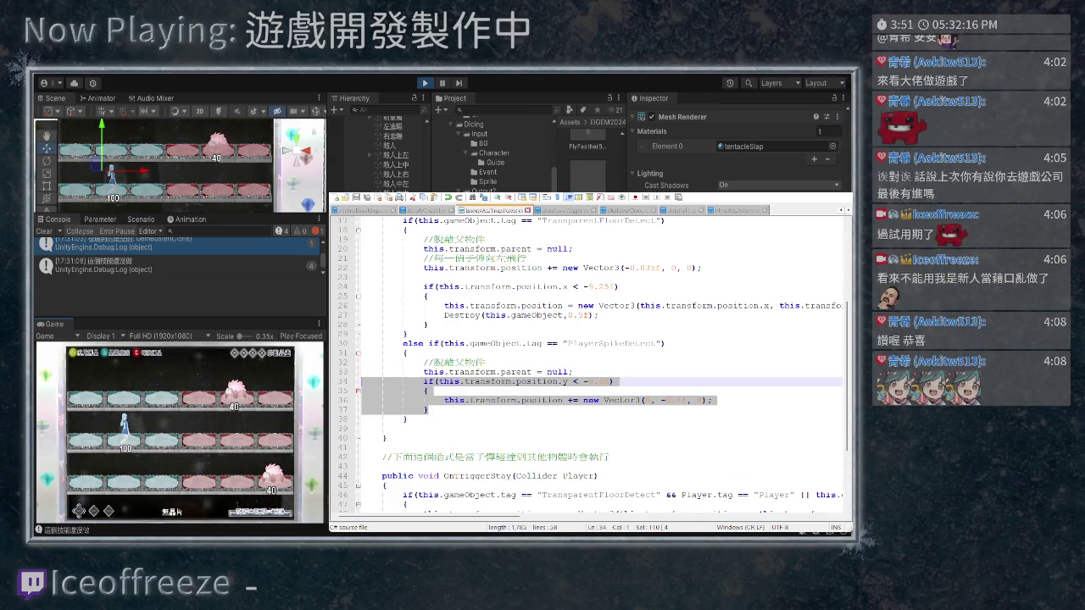
{"action": "key", "text": "ctrl+Tab"}
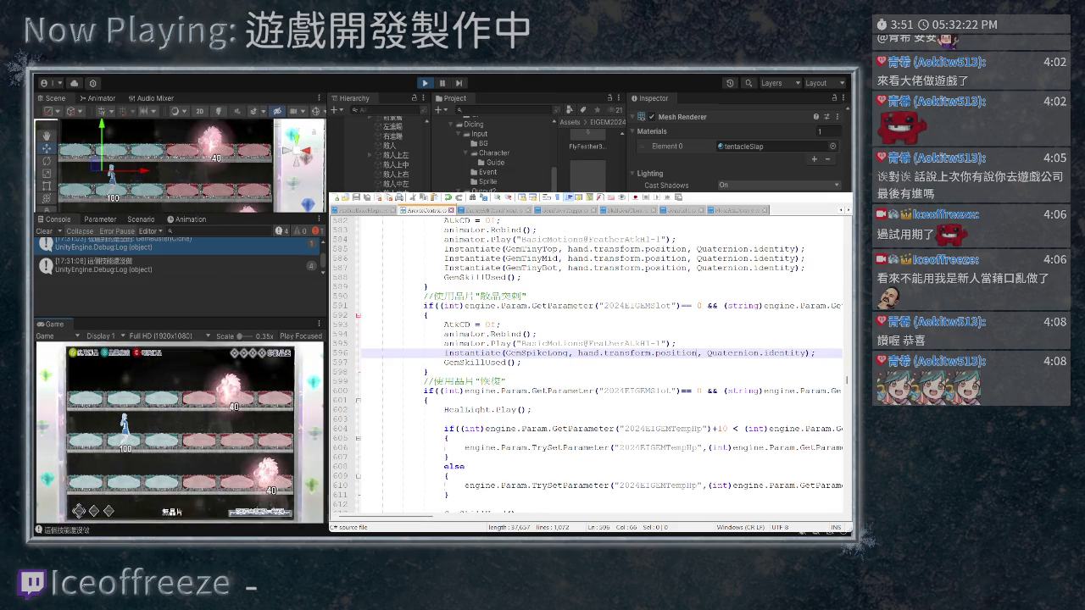
{"action": "left_click", "coordinate": [814, 353]}
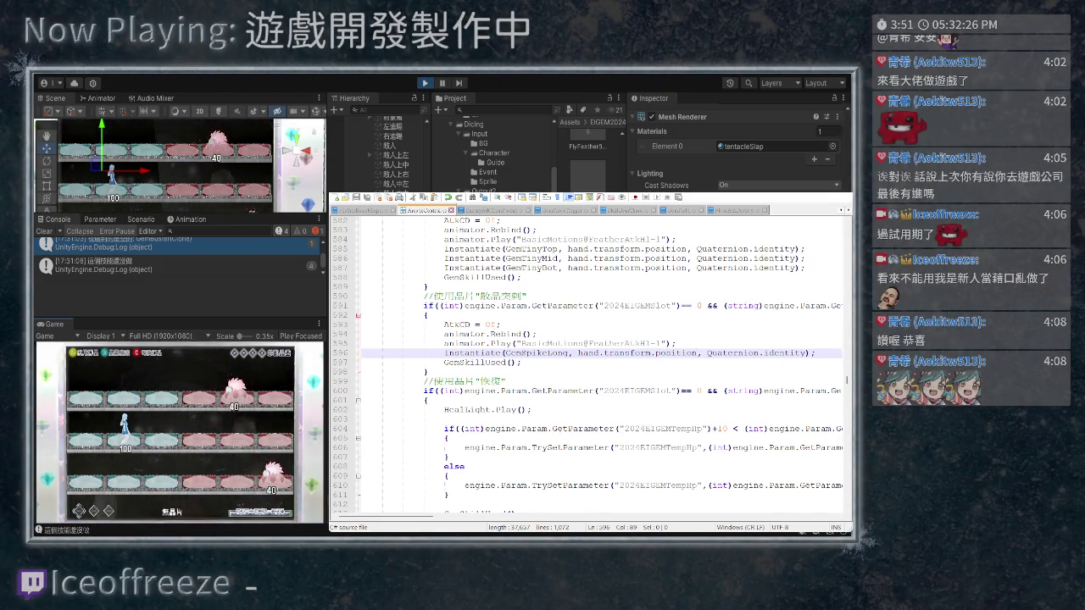
{"action": "key", "text": "ctrl+Tab"}
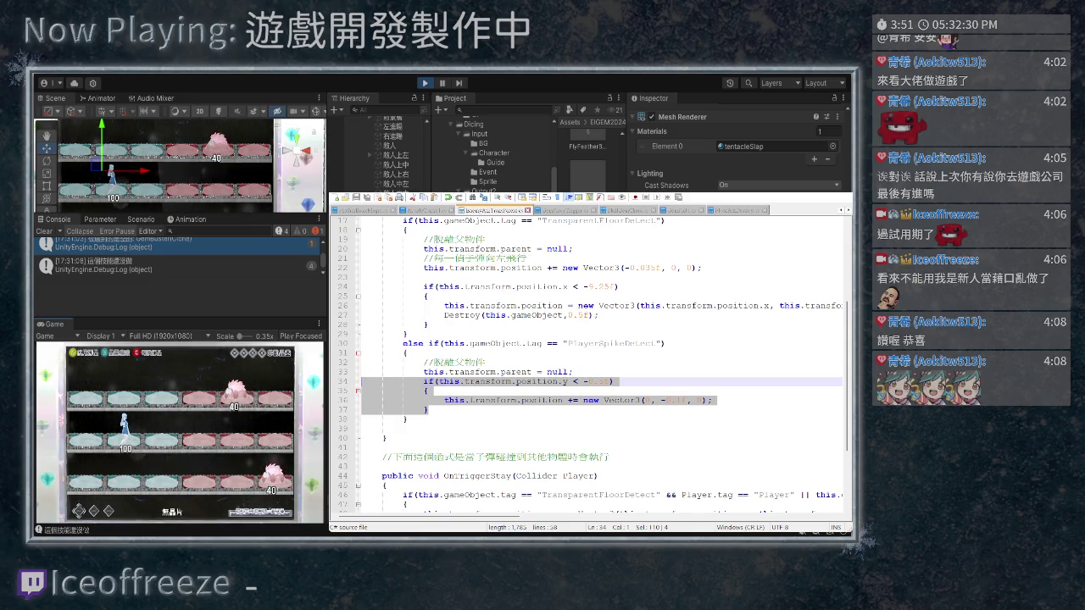
Insert a new line above the y-position check and type Debug.Log(); there
{"action": "left_click", "coordinate": [428, 391]}
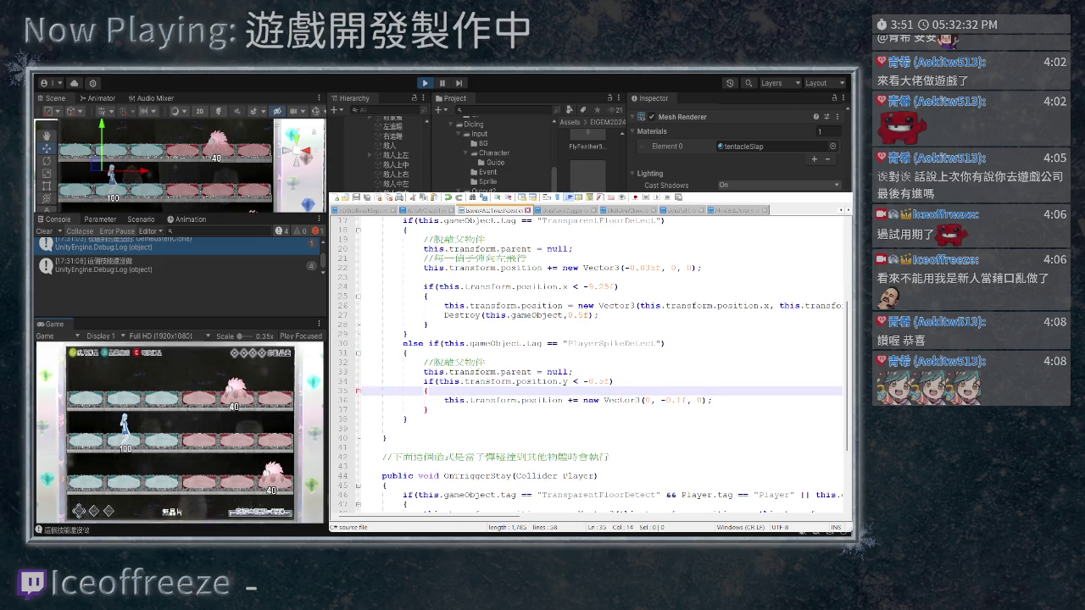
{"action": "key", "text": "Up"}
{"action": "key", "text": "Home"}
{"action": "key", "text": "Return"}
{"action": "key", "text": "Up"}
{"action": "type", "text": "D"}
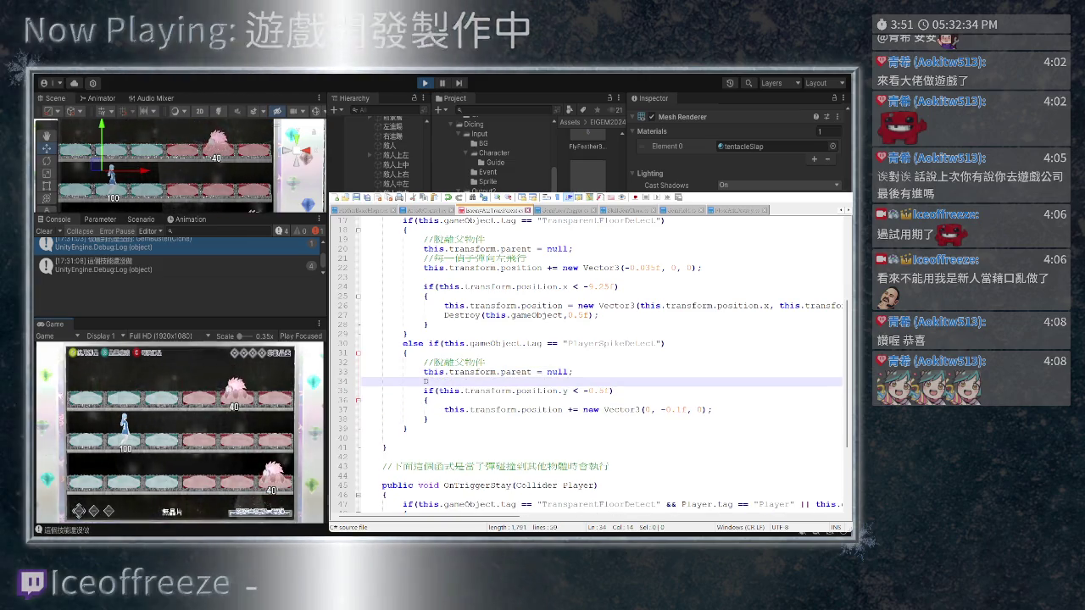
{"action": "type", "text": "ebu"}
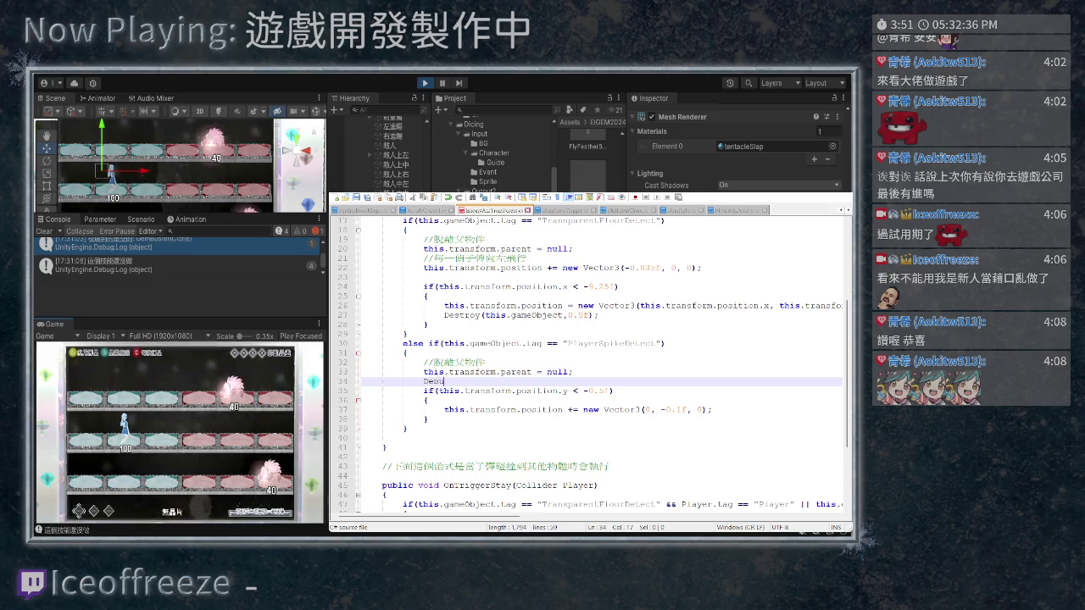
{"action": "type", "text": "g.Lo"}
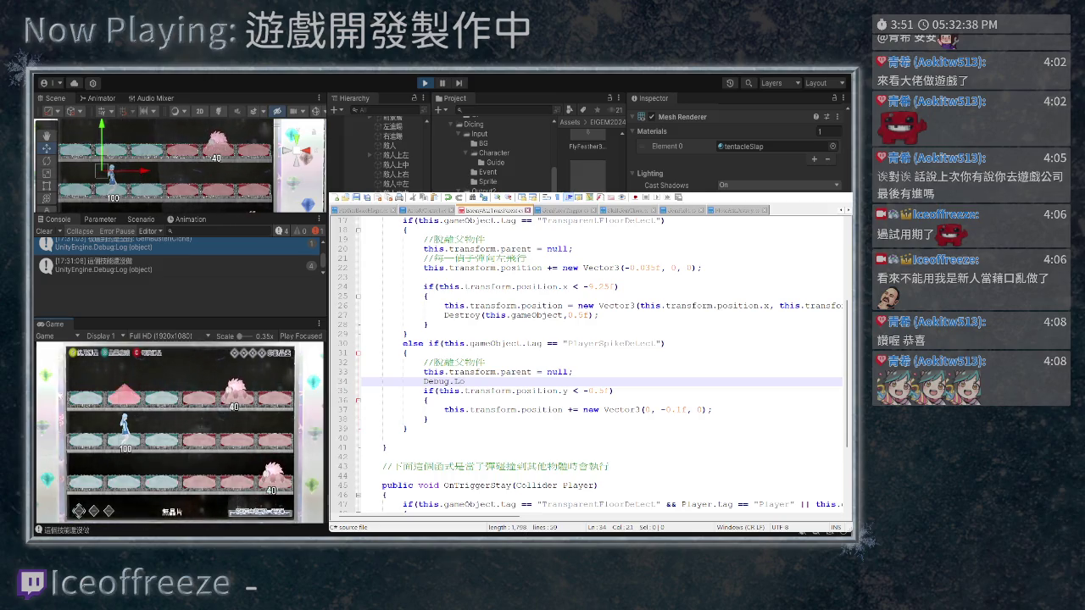
{"action": "type", "text": "g();"}
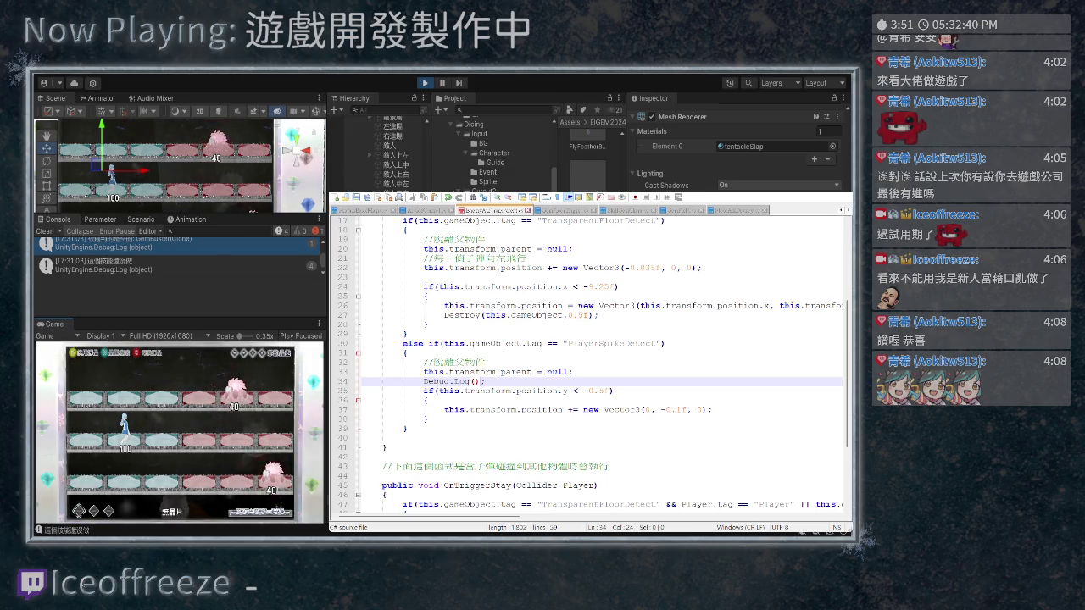
Make the log call Debug.Log(this.transform.position.y); by reusing the existing position expression
{"action": "left_click_drag", "start_coordinate": [439, 391], "coordinate": [566, 391]}
{"action": "key", "text": "ctrl+c"}
{"action": "left_click", "coordinate": [476, 381]}
{"action": "key", "text": "ctrl+v"}
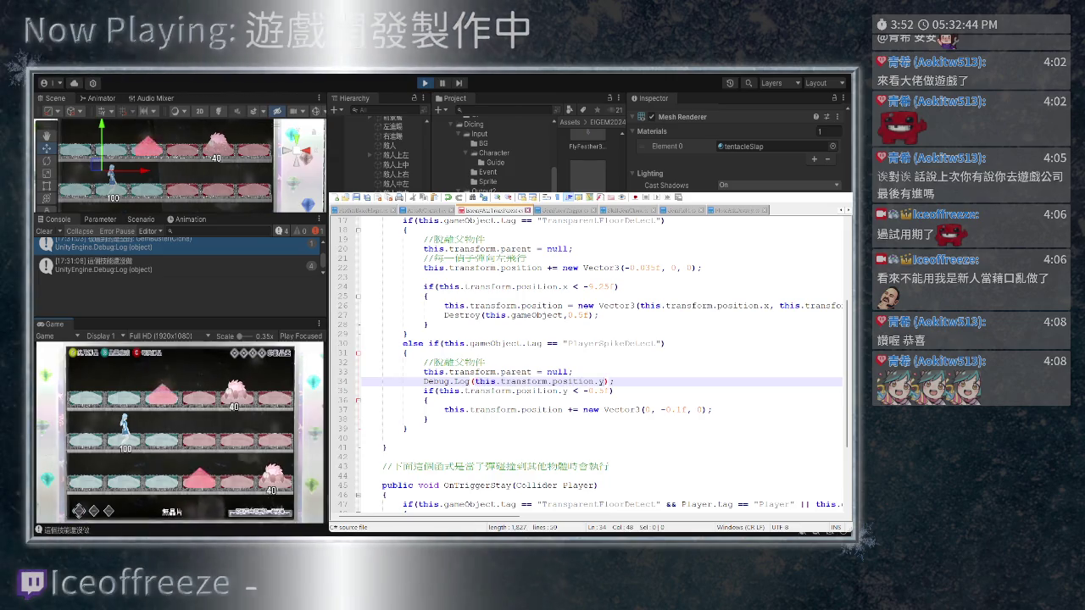
{"action": "type", "text": "y"}
Save the script, stop Play mode, and bring the spike script back up
{"action": "key", "text": "ctrl+s"}
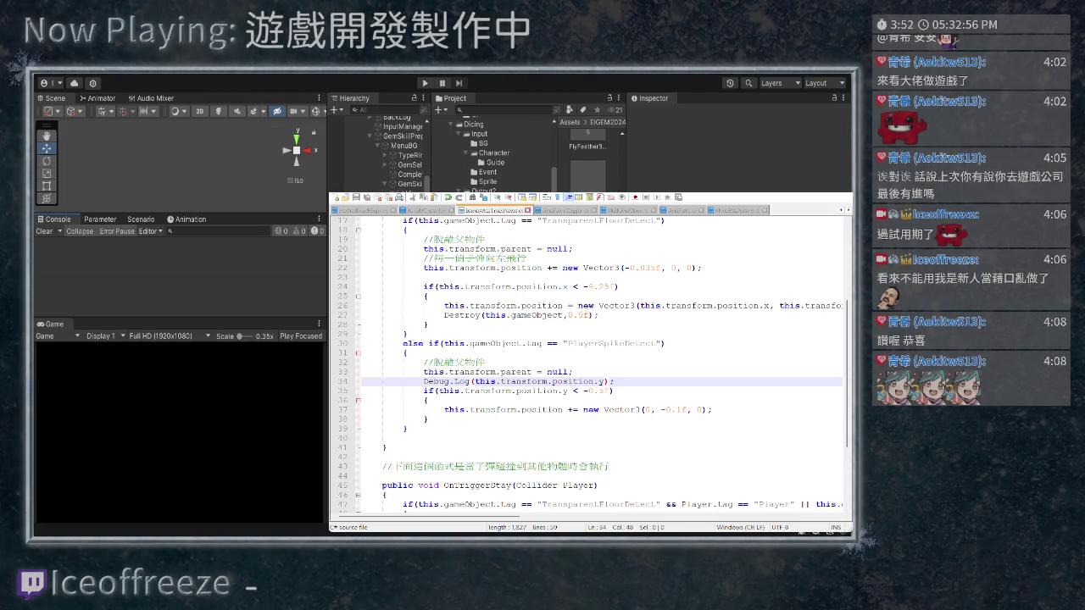
{"action": "key", "text": "alt+Tab"}
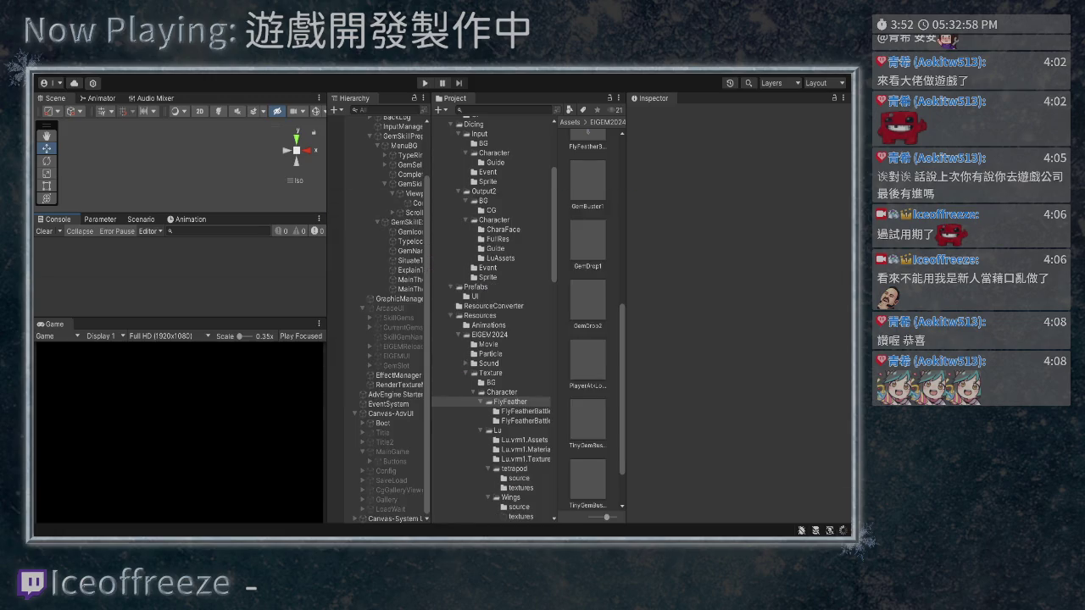
{"action": "key", "text": "alt+Tab"}
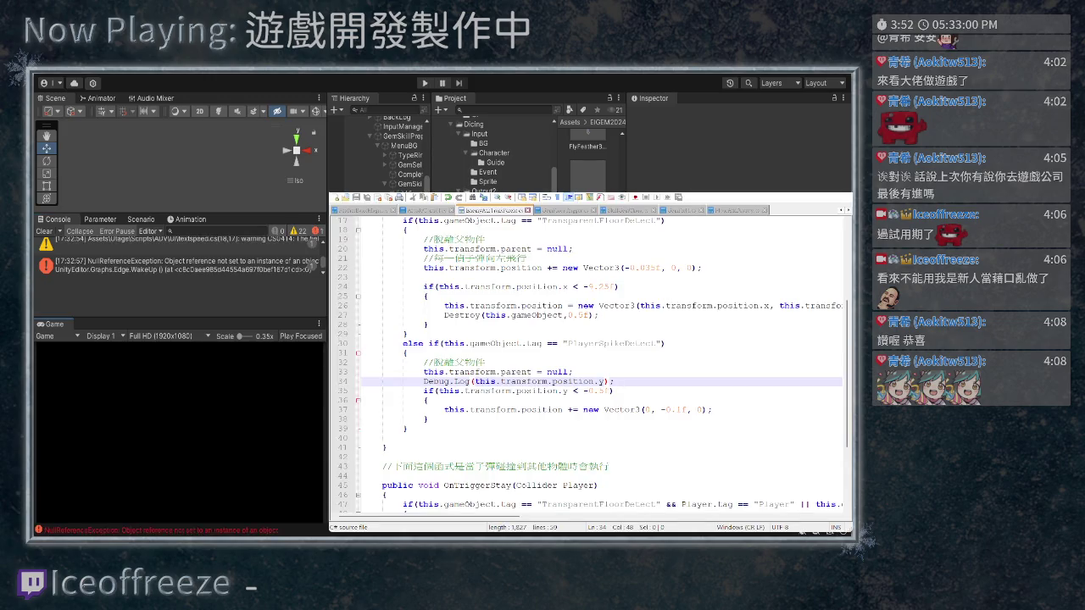
Clear the Console, run the game, and select PlayerAtkLong(Clone) to inspect its transform
{"action": "scroll", "coordinate": [592, 364], "scroll_direction": "up", "scroll_amount": 3}
{"action": "scroll", "coordinate": [590, 358], "scroll_direction": "down", "scroll_amount": 2}
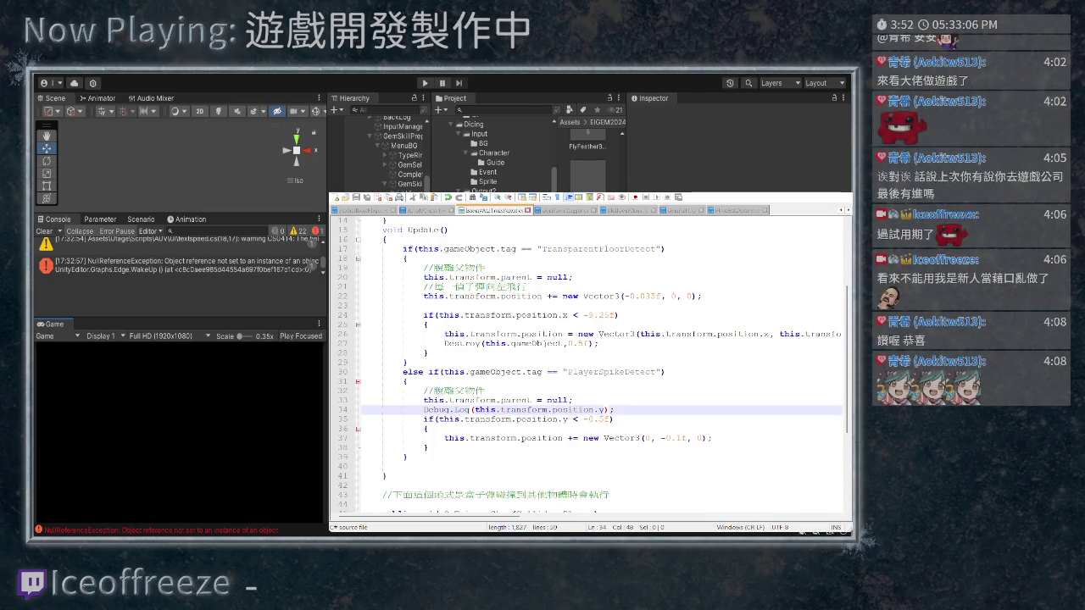
{"action": "left_click", "coordinate": [44, 231]}
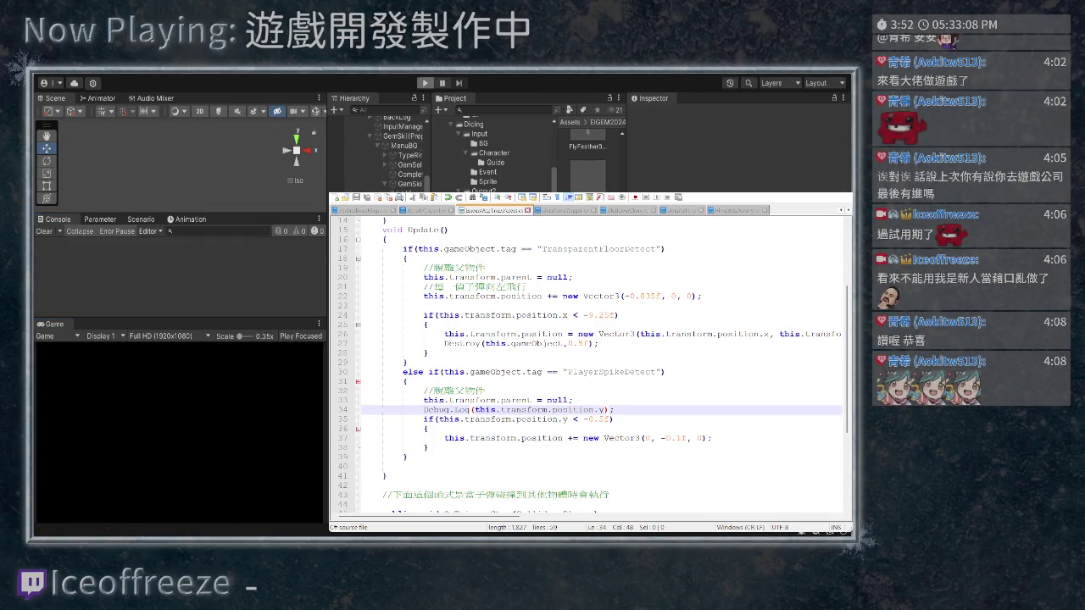
{"action": "left_click", "coordinate": [425, 82]}
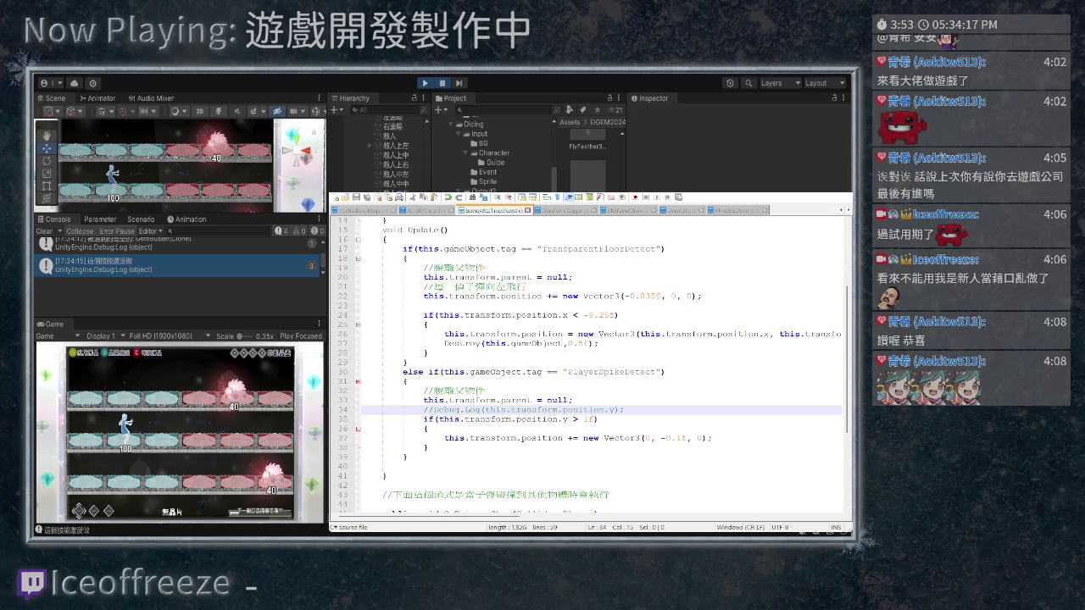
{"action": "left_click", "coordinate": [107, 172]}
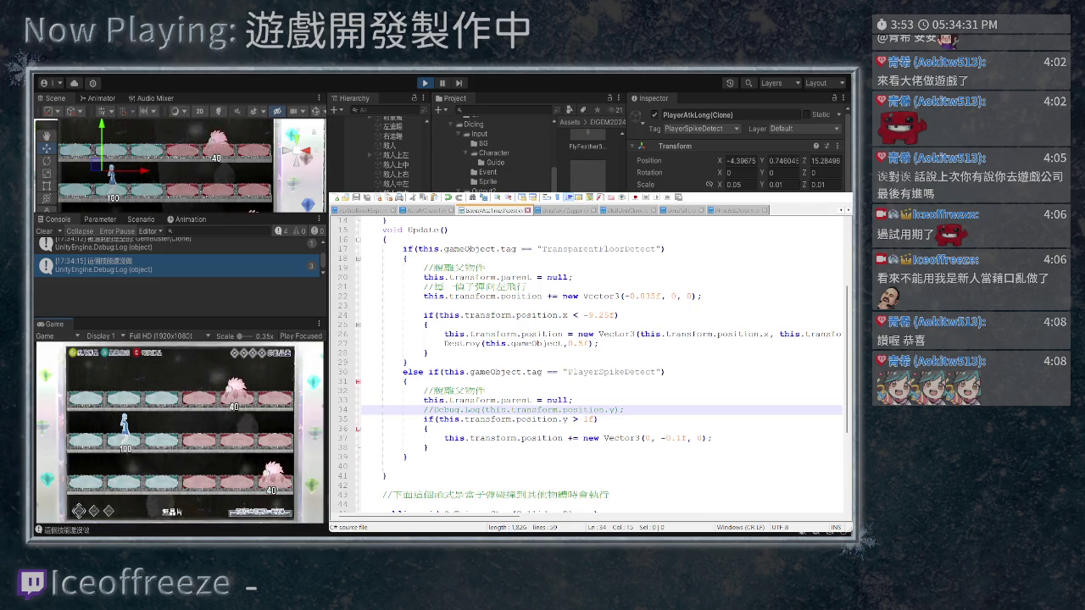
Start replacing the y-limit number on line 35, typing '0.' in its place
{"action": "left_click", "coordinate": [591, 419]}
{"action": "key", "text": "BackSpace"}
{"action": "type", "text": "0"}
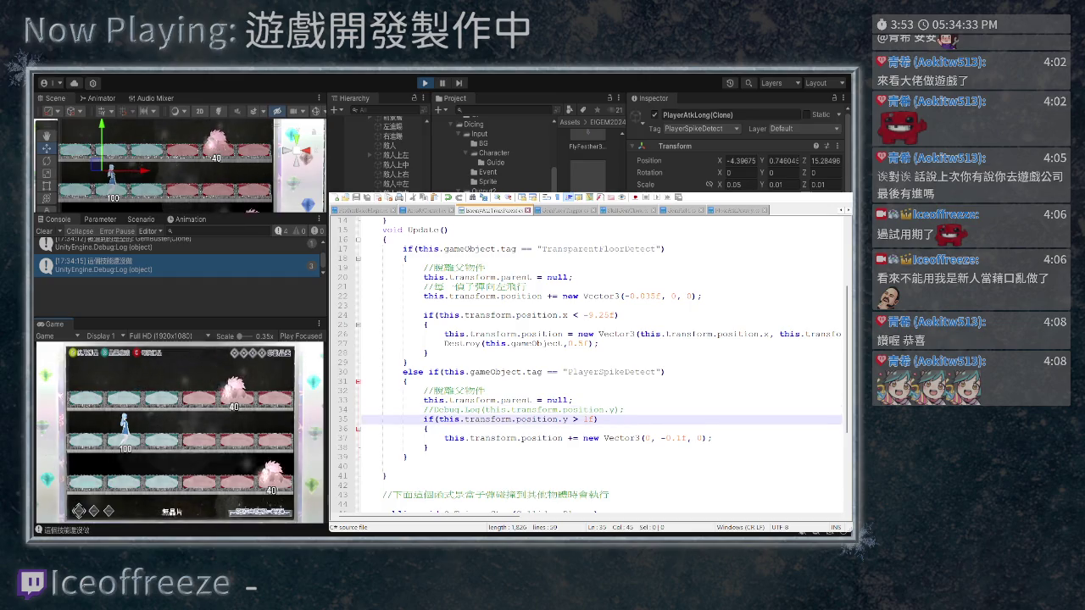
{"action": "type", "text": ".5"}
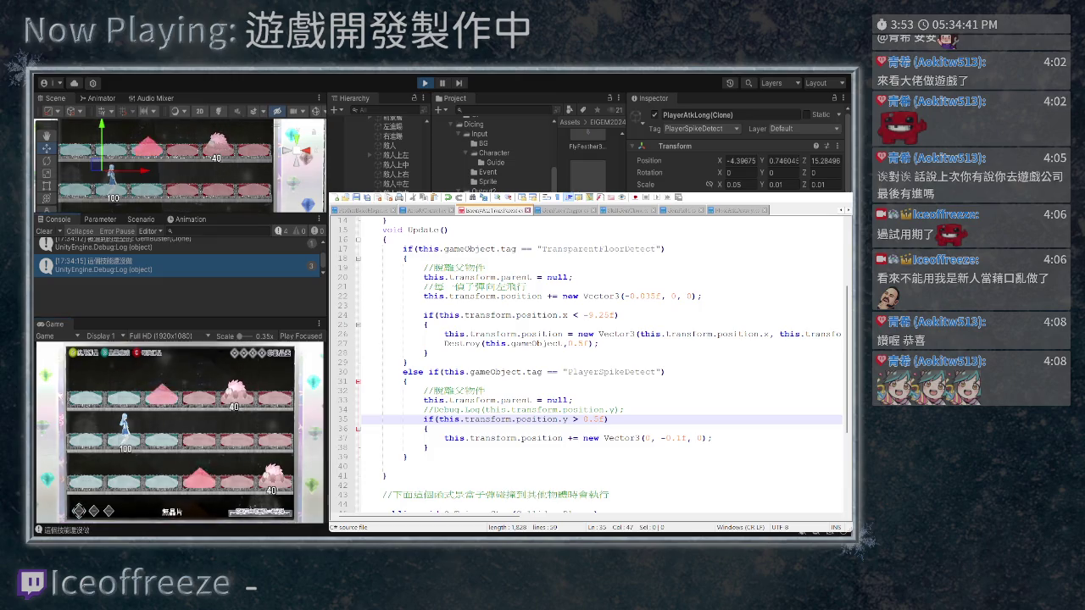
Restart the game, fire the spike skill, and inspect the spike clone's position
{"action": "key", "text": "ctrl+p"}
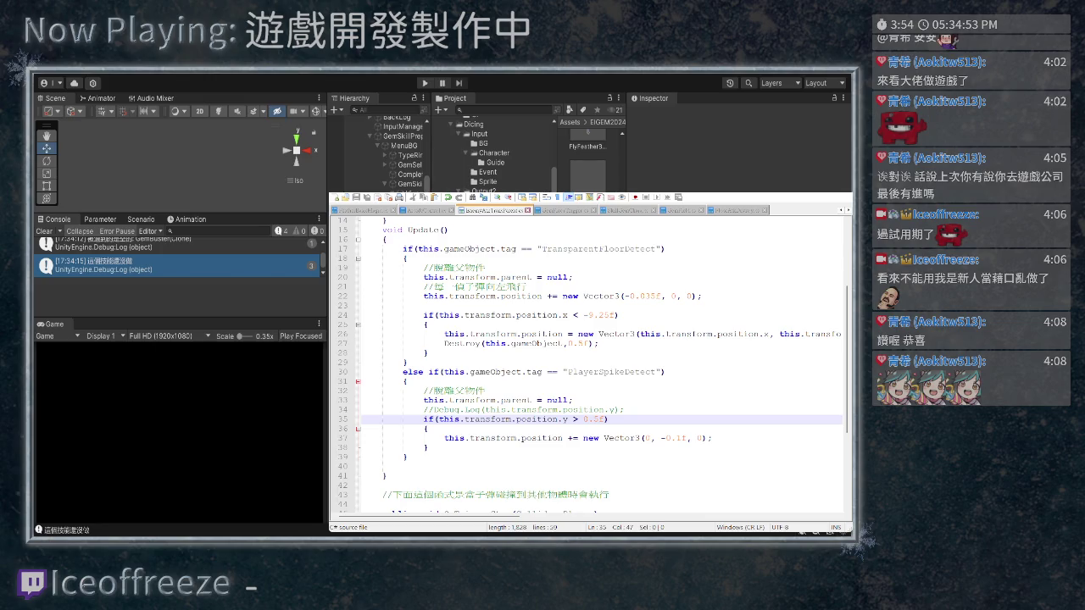
{"action": "key", "text": "ctrl+p"}
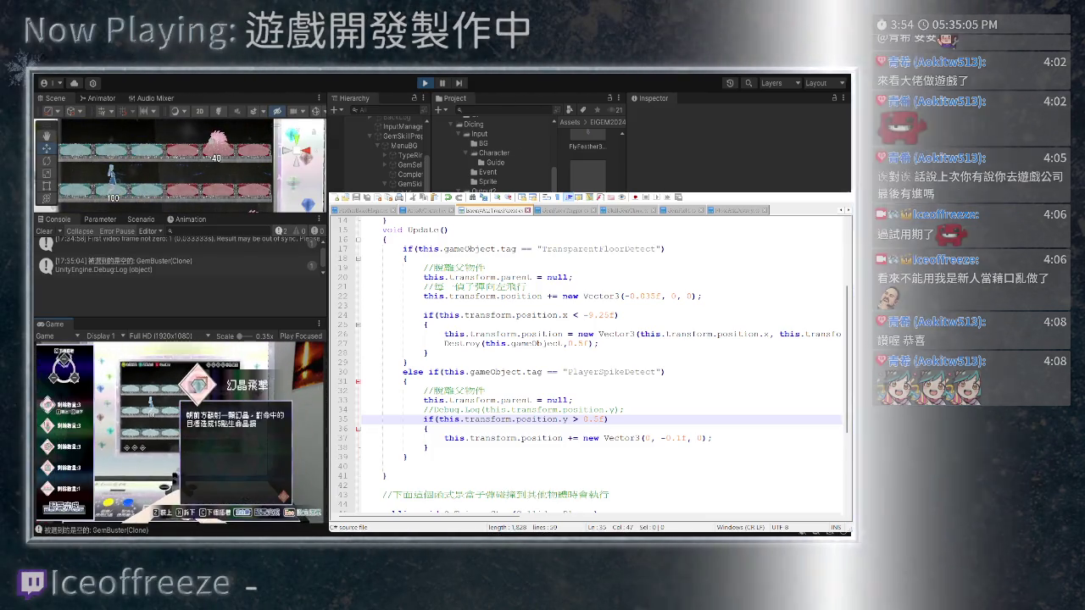
{"action": "key", "text": "space"}
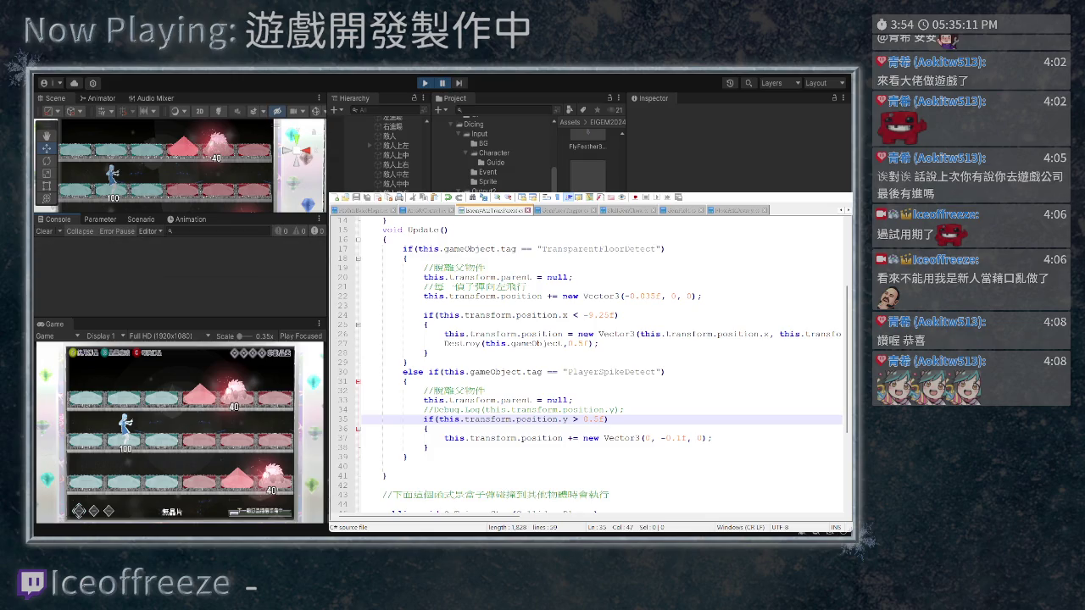
{"action": "left_click", "coordinate": [102, 174]}
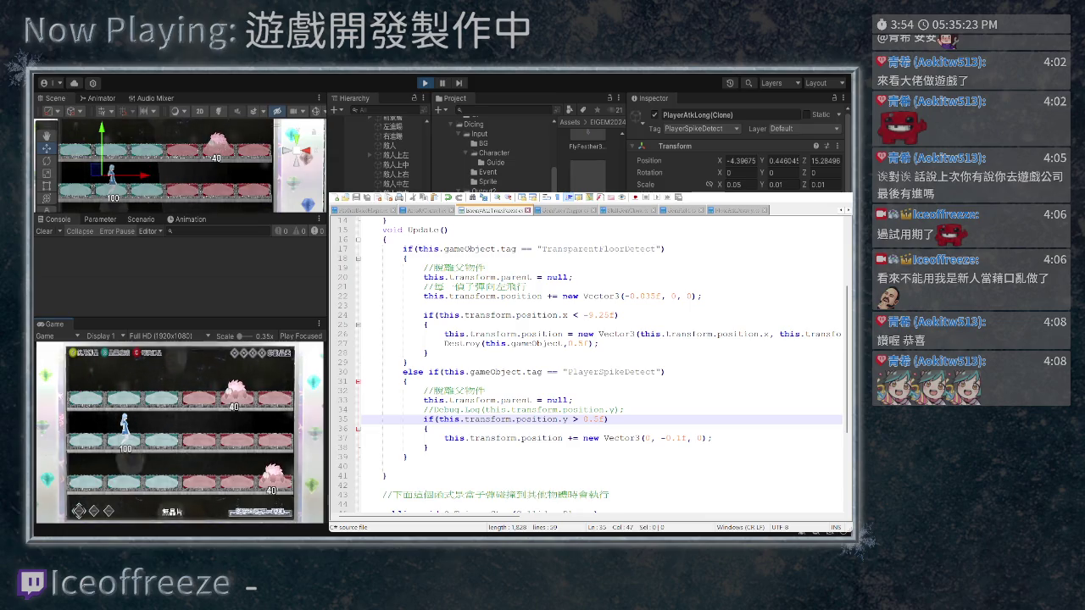
Uncomment the Debug.Log line and change the y-limit from 0.5f to 0.1f
{"action": "left_click", "coordinate": [434, 409]}
{"action": "key", "text": "BackSpace"}
{"action": "key", "text": "BackSpace"}
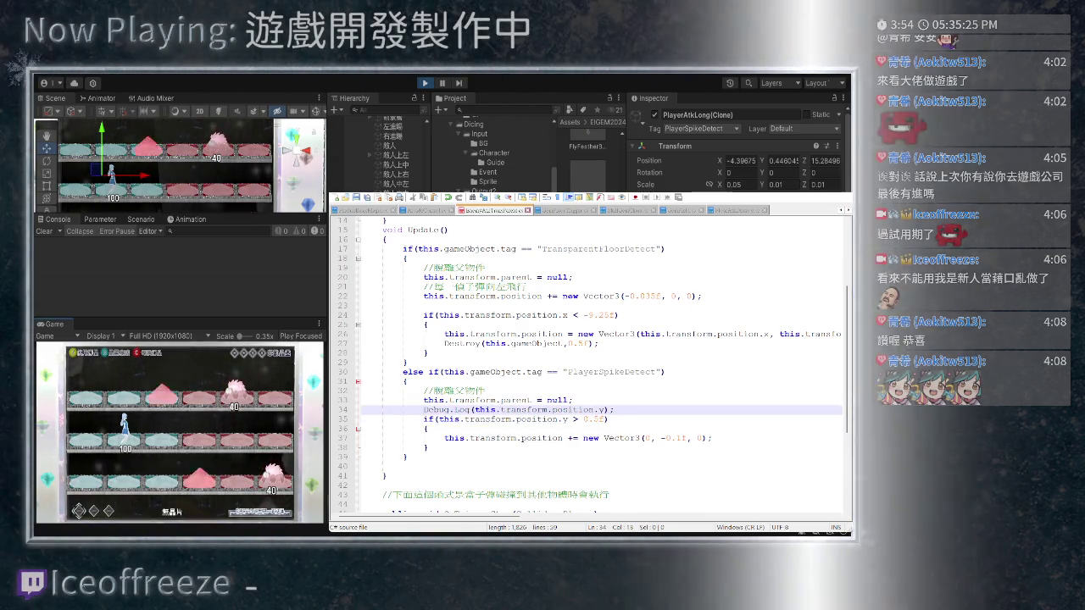
{"action": "left_click", "coordinate": [598, 418]}
{"action": "key", "text": "BackSpace"}
{"action": "type", "text": "1"}
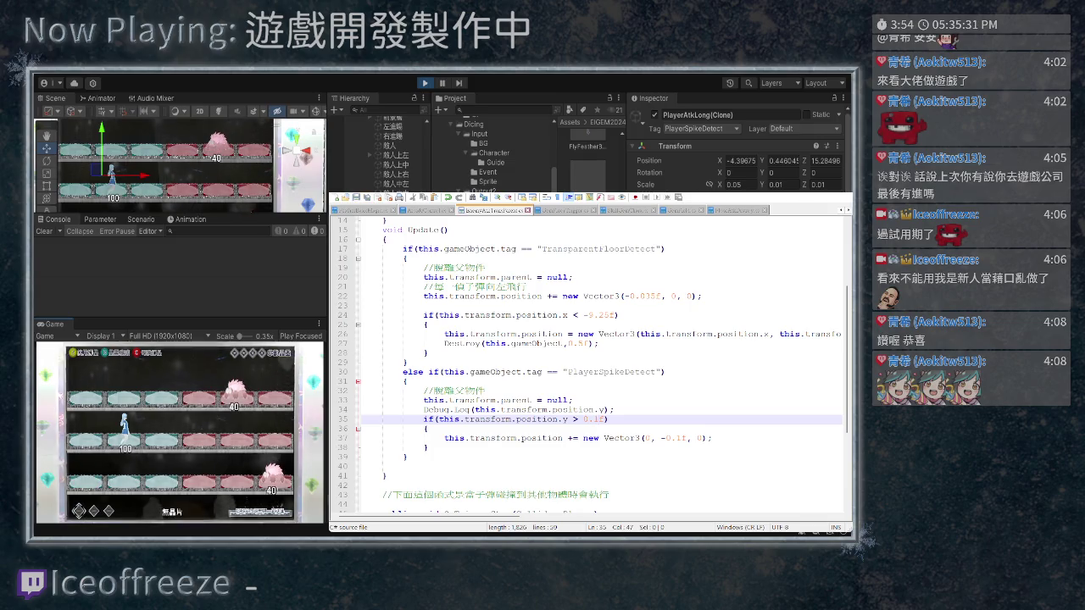
Restart the game to test the 0.1f limit and check the spike clone's y position
{"action": "key", "text": "ctrl+p"}
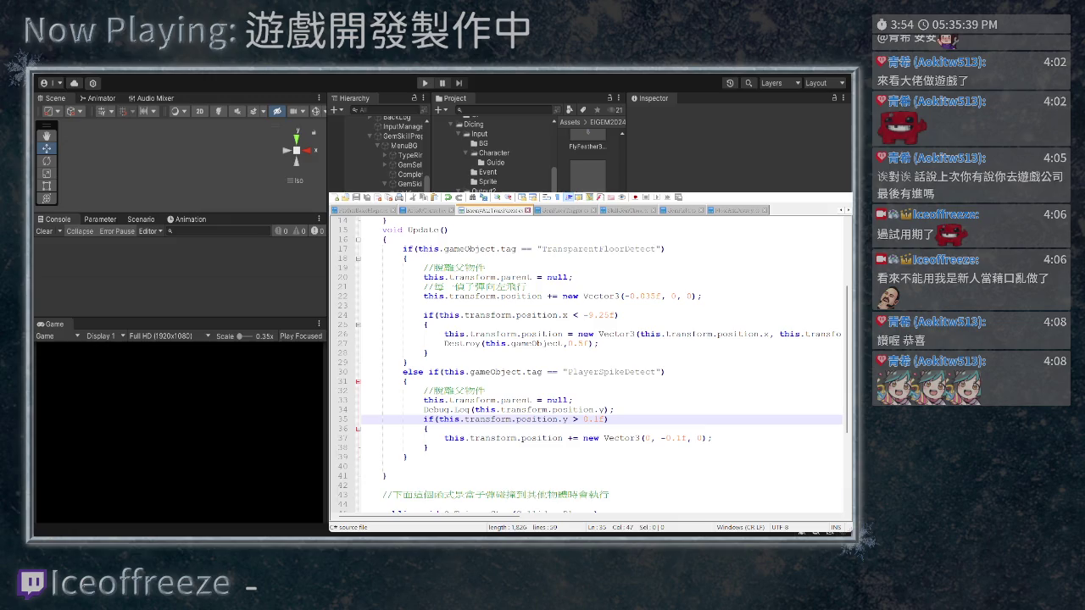
{"action": "key", "text": "ctrl+p"}
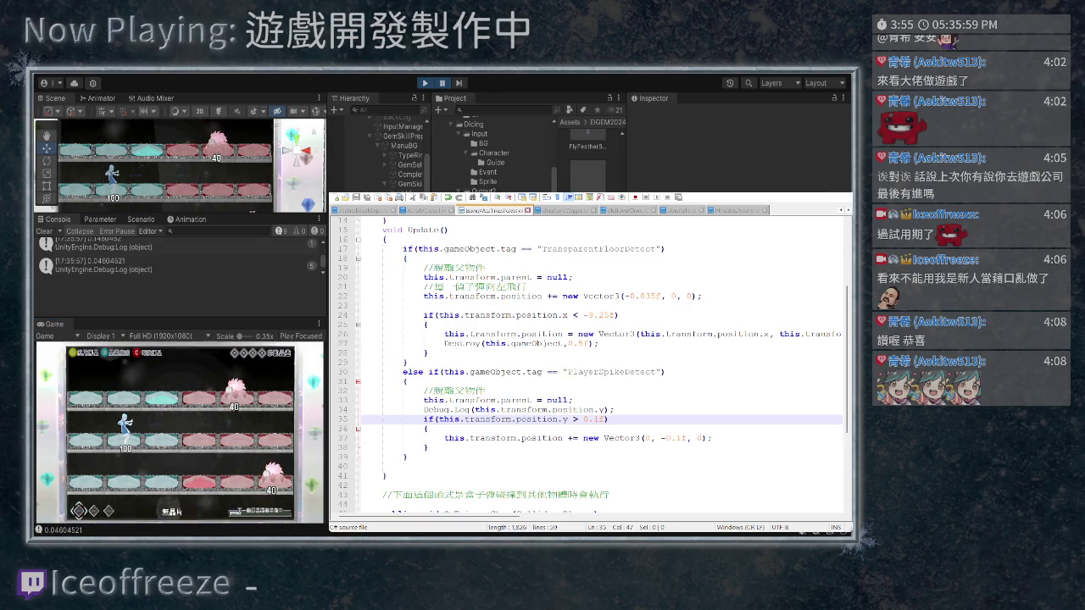
{"action": "scroll", "coordinate": [491, 153], "scroll_direction": "down", "scroll_amount": 2}
{"action": "scroll", "coordinate": [390, 152], "scroll_direction": "down", "scroll_amount": 3}
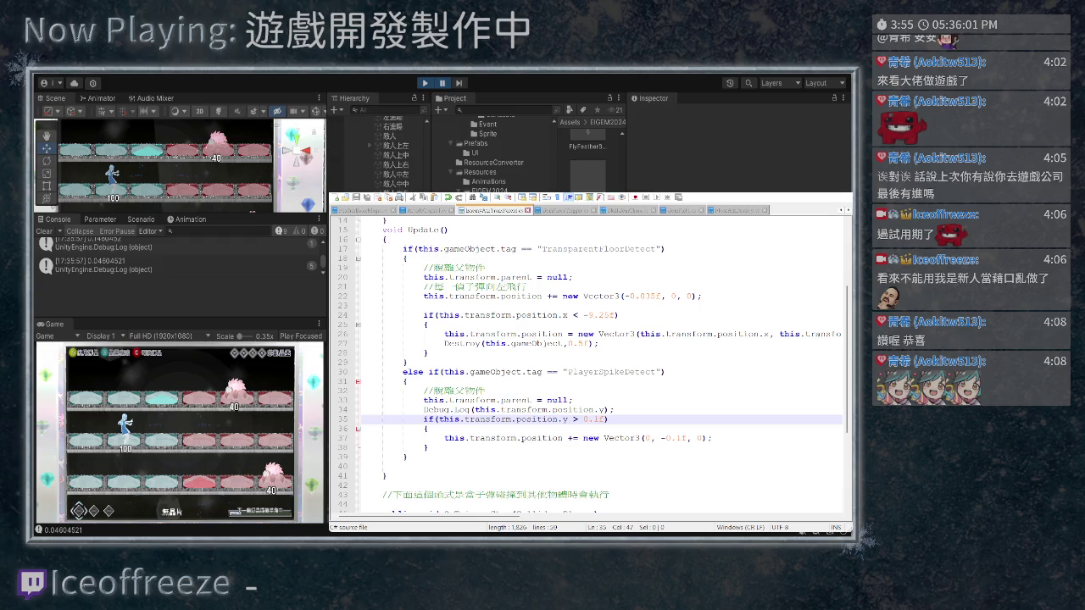
{"action": "left_click", "coordinate": [100, 176]}
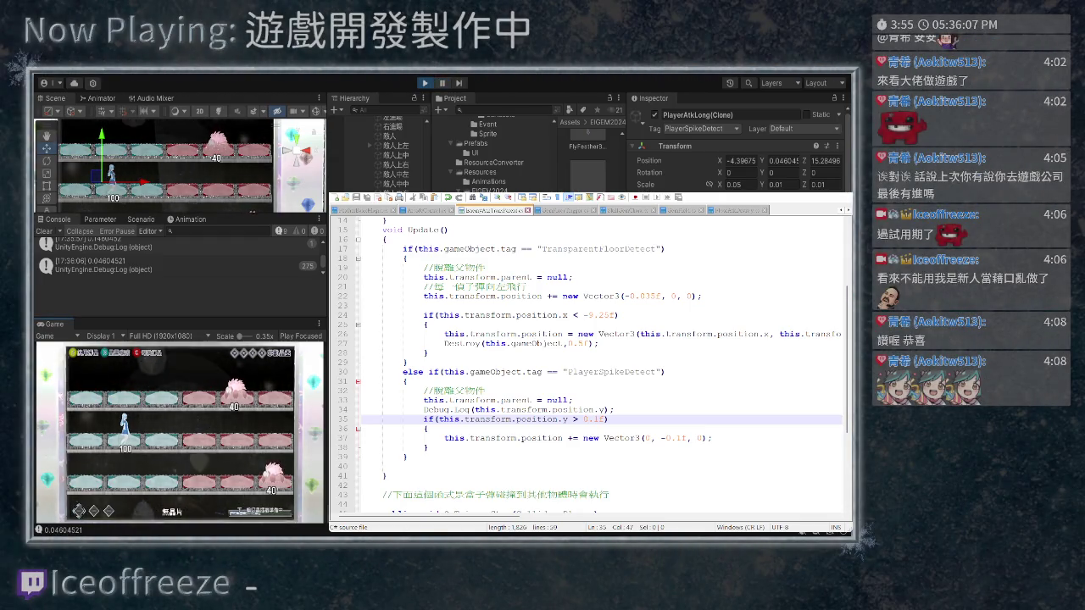
Make the y-limit -0.1f and stop Play mode
{"action": "left_click", "coordinate": [583, 419]}
{"action": "type", "text": "-"}
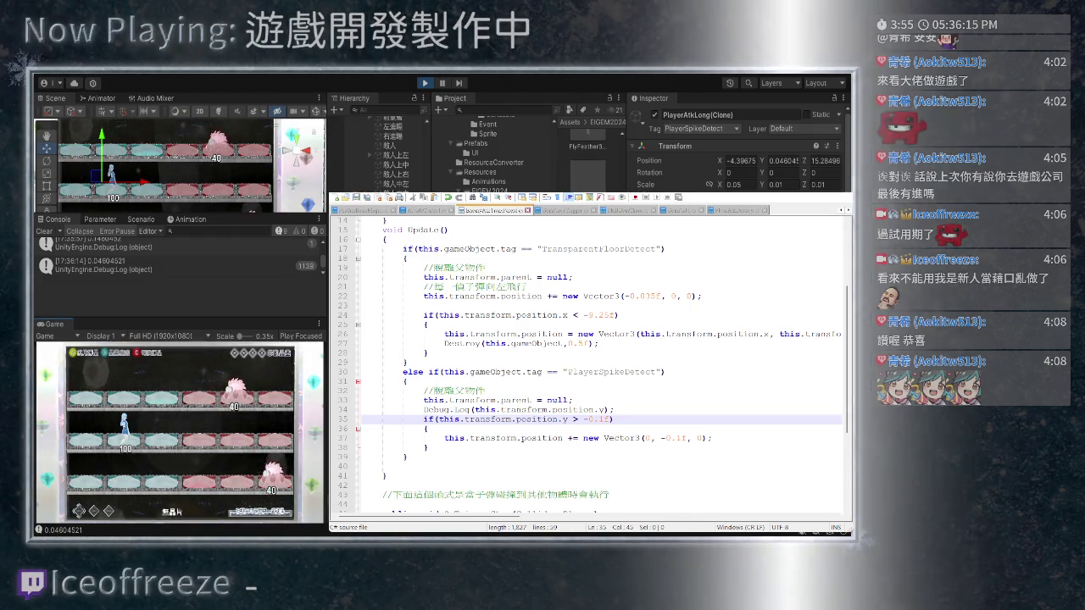
{"action": "key", "text": "ctrl+p"}
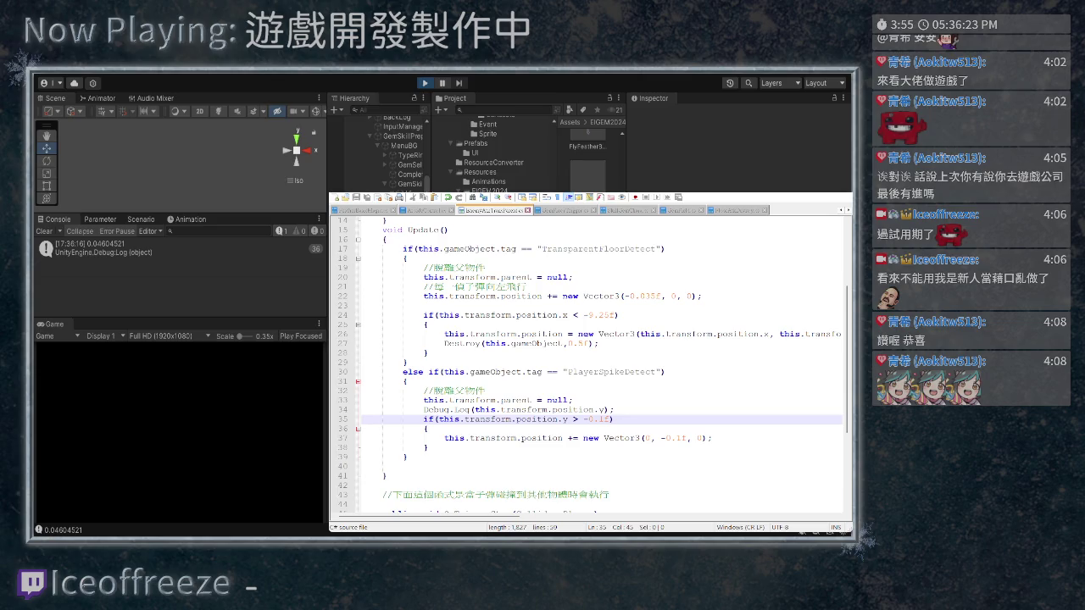
Test the -0.1f limit on PlayerAtkLong(Clone), make the y-limit more negative, then stop Play
{"action": "key", "text": "ctrl+p"}
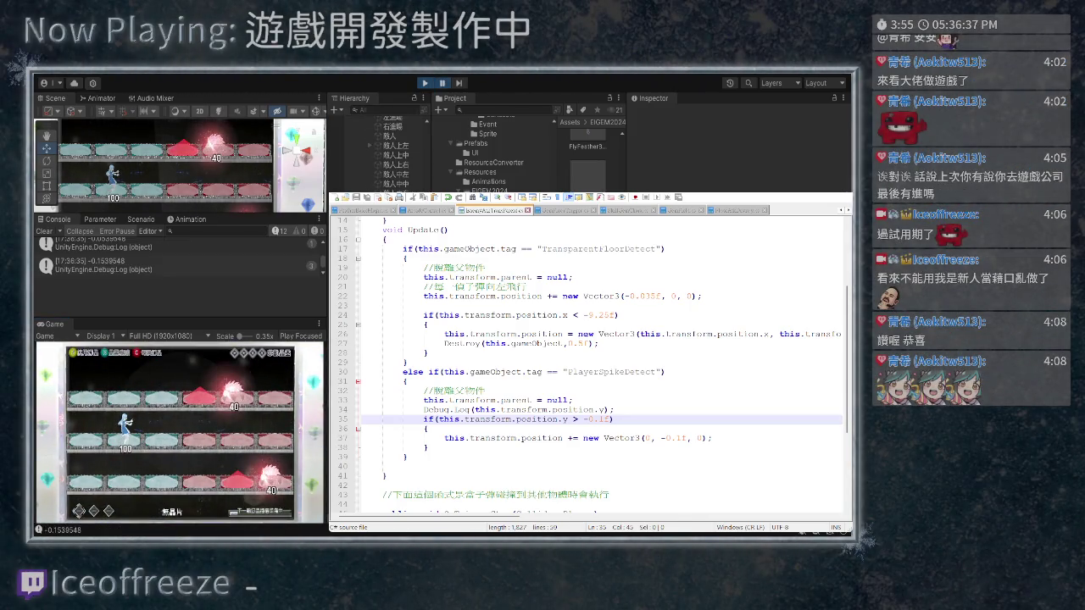
{"action": "left_click", "coordinate": [390, 145]}
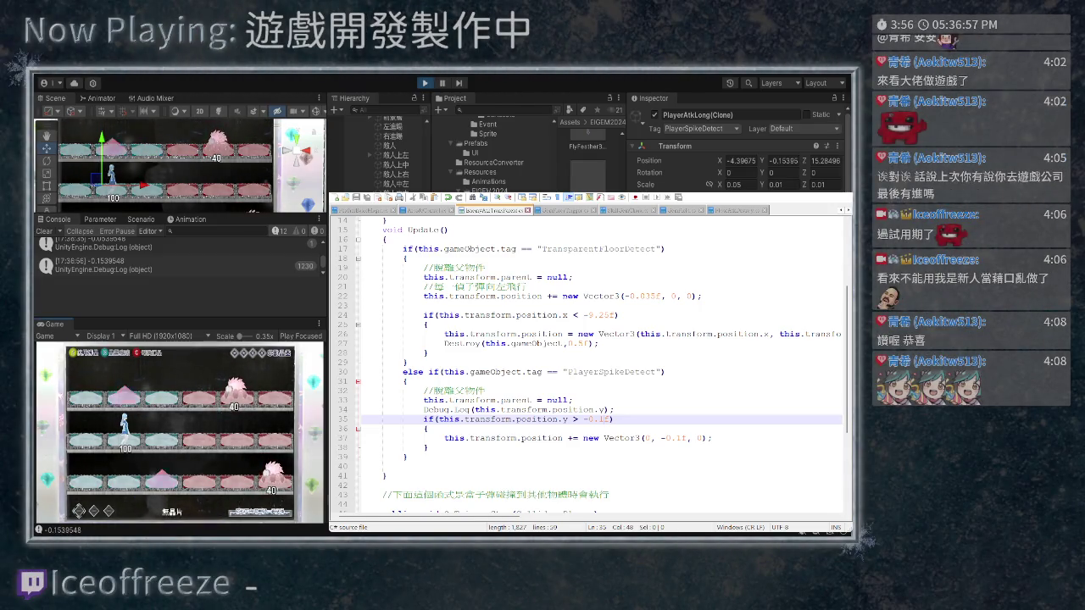
{"action": "type", "text": "75"}
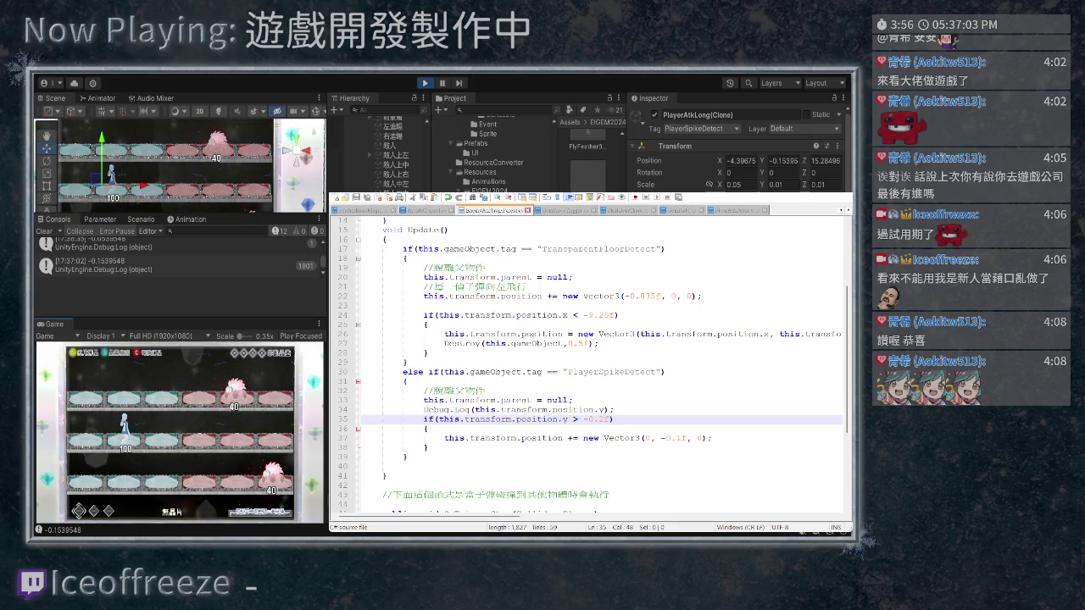
{"action": "key", "text": "ctrl+p"}
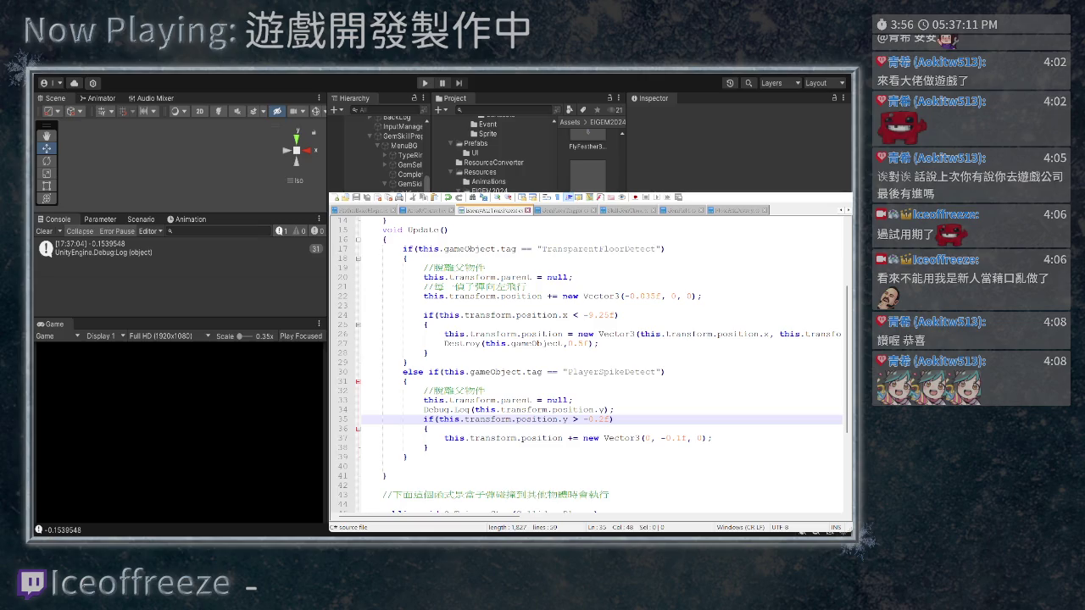
Run another test, watch PlayerAtkLong(Clone)'s y settle near -0.23, then stop Play
{"action": "key", "text": "ctrl+p"}
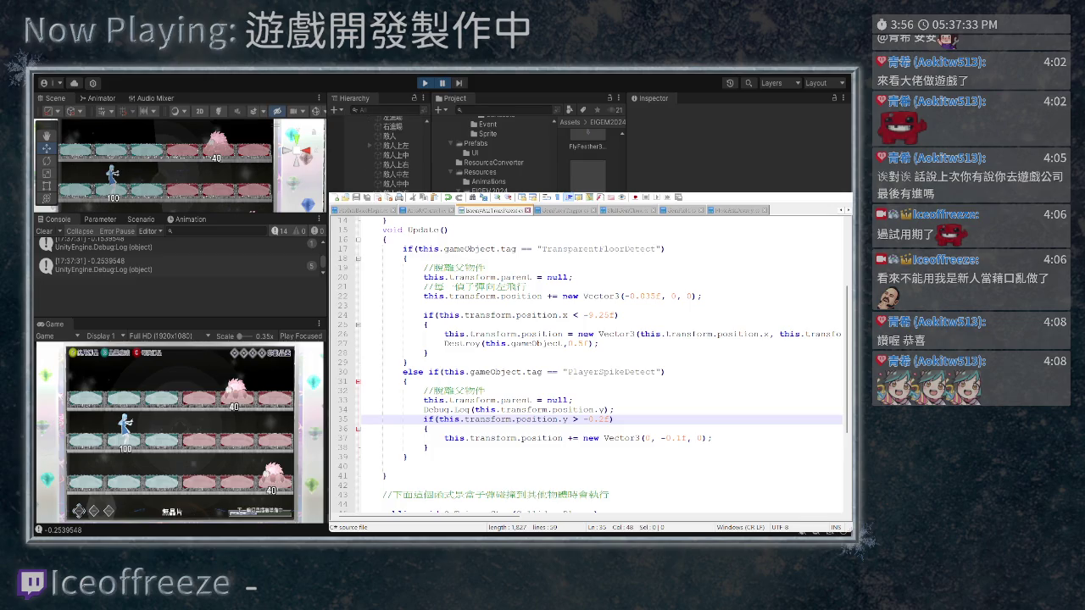
{"action": "left_click", "coordinate": [108, 176]}
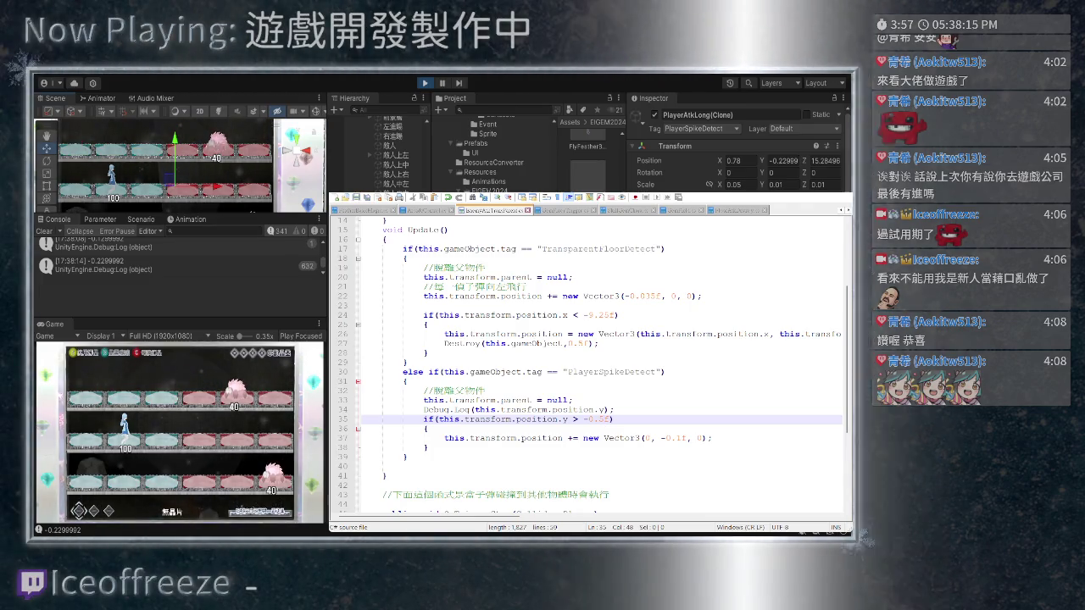
{"action": "key", "text": "ctrl+p"}
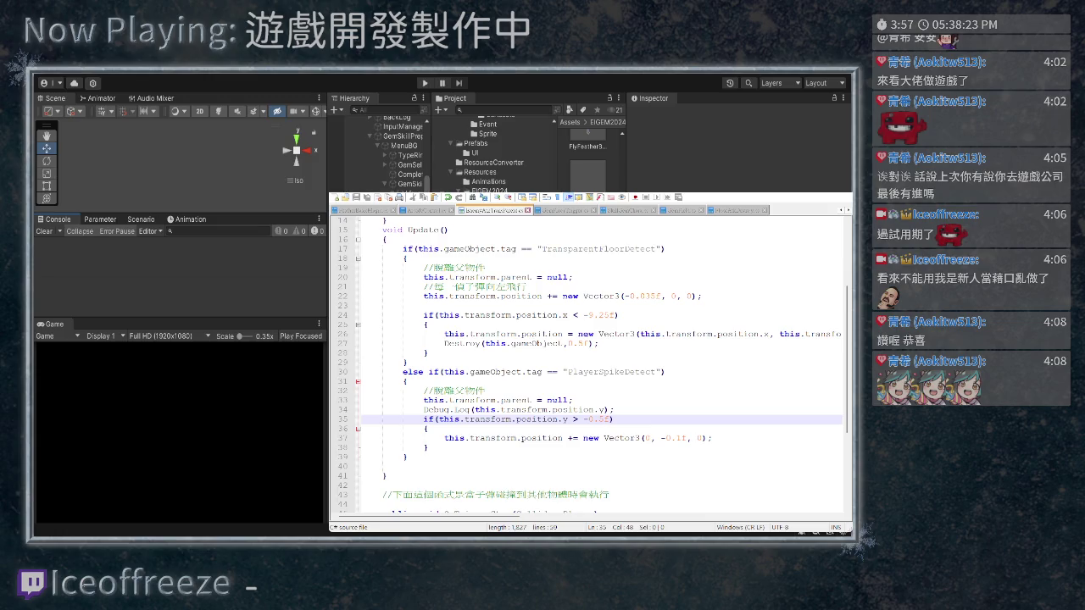
Comment out the Debug.Log line with //, then run the game and fire the spike skill
{"action": "scroll", "coordinate": [590, 362], "scroll_direction": "down", "scroll_amount": 1}
{"action": "left_click", "coordinate": [423, 381]}
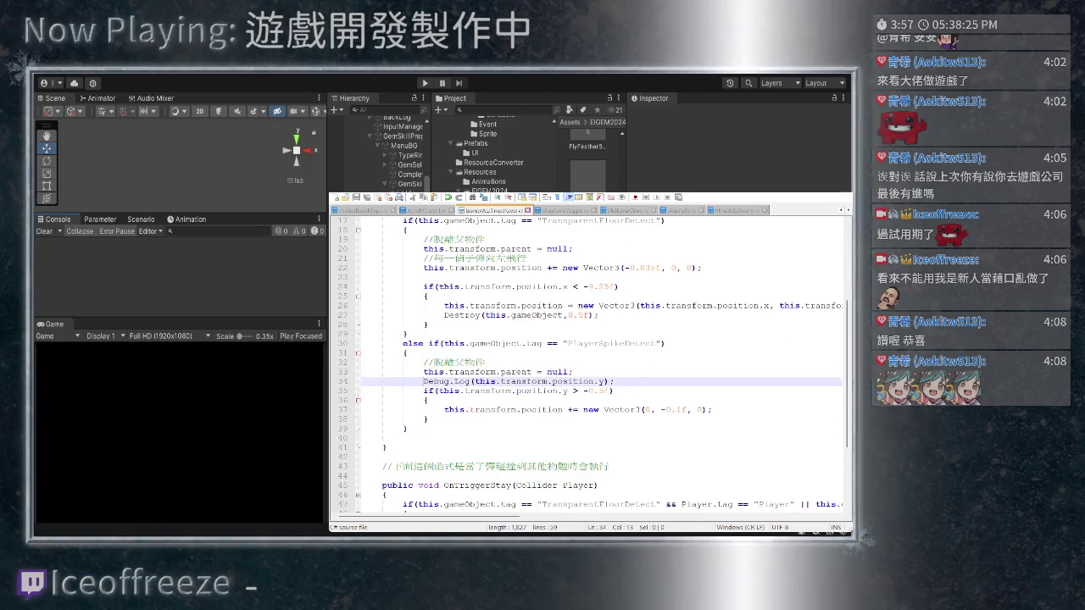
{"action": "type", "text": "//"}
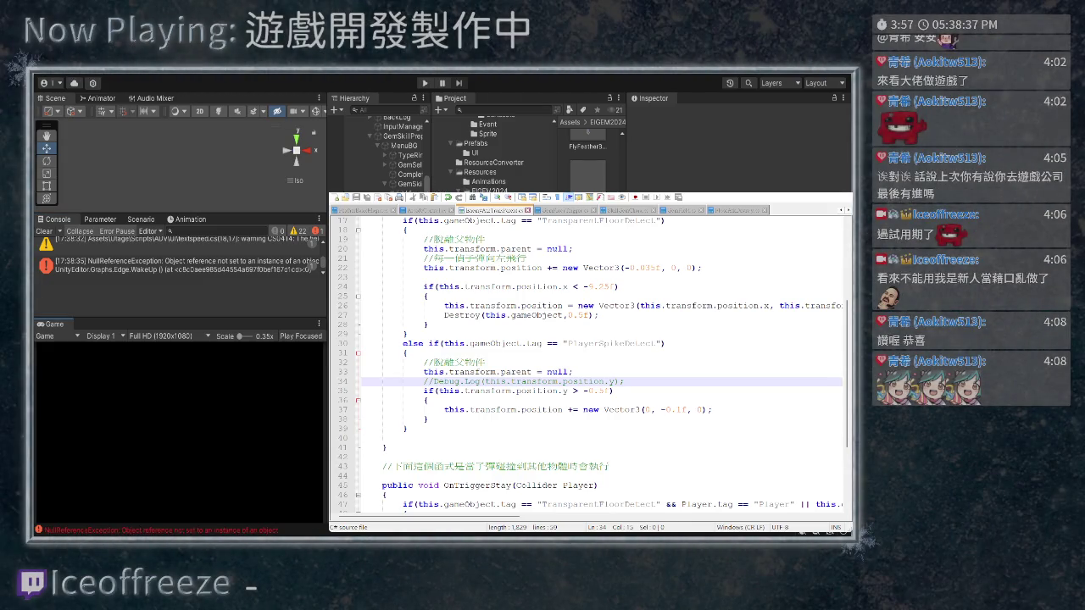
{"action": "left_click", "coordinate": [424, 83]}
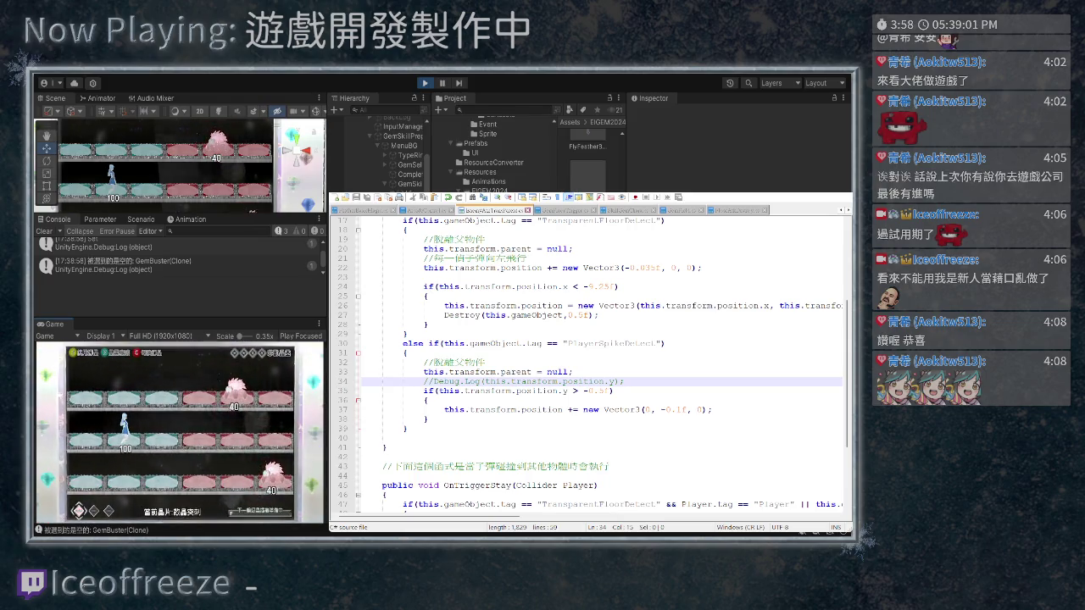
{"action": "key", "text": "space"}
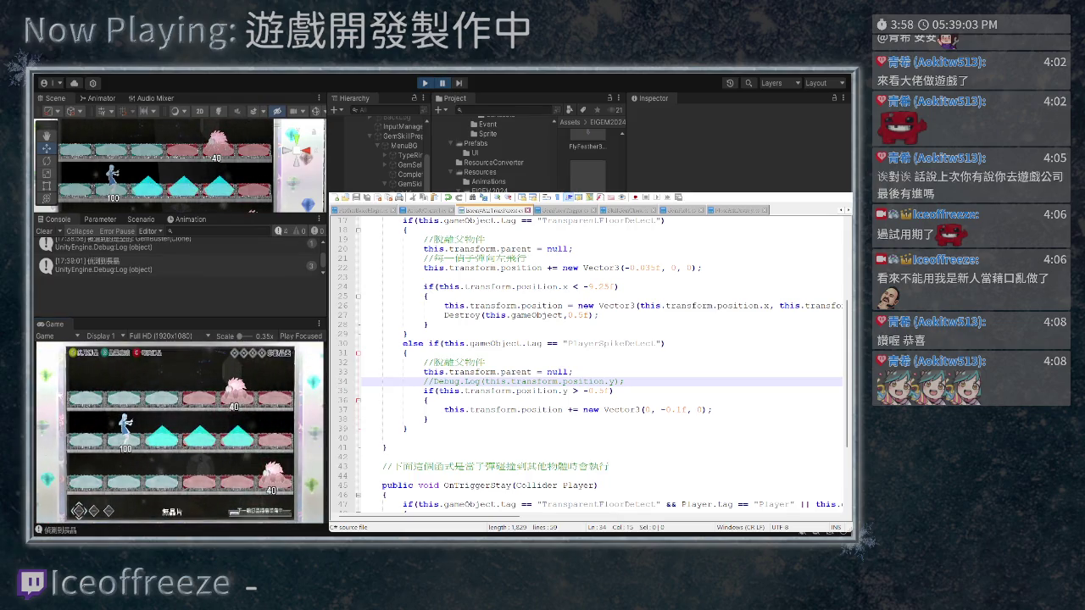
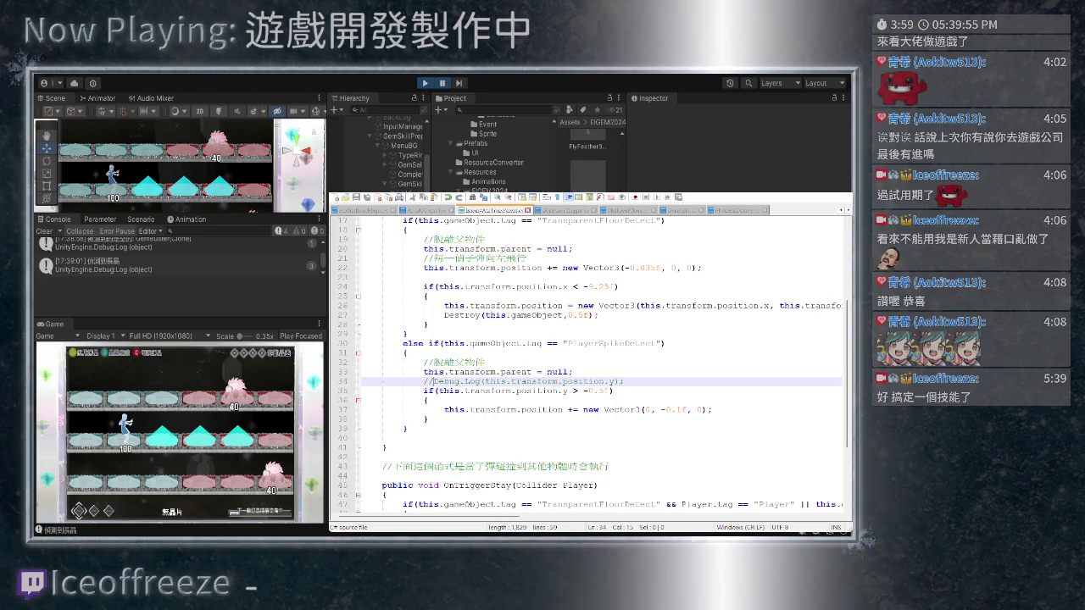
Select OnTrigger in the line 45 OnTriggerStay declaration, then dismiss the 散晶突刺 chip info card
{"action": "scroll", "coordinate": [593, 365], "scroll_direction": "down", "scroll_amount": 2}
{"action": "left_click_drag", "start_coordinate": [443, 429], "coordinate": [491, 429]}
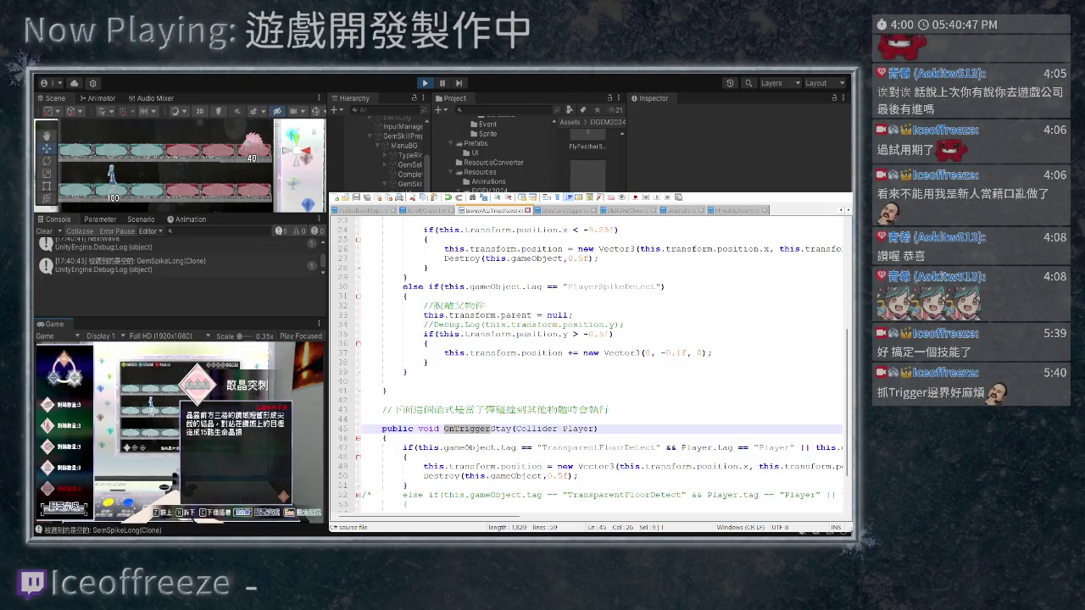
{"action": "key", "text": "Return"}
Drop to the bottom floor and fire the spike chip attack, spawning PlayerAtkLong(Clone)
{"action": "key", "text": "Down"}
{"action": "key", "text": "space"}
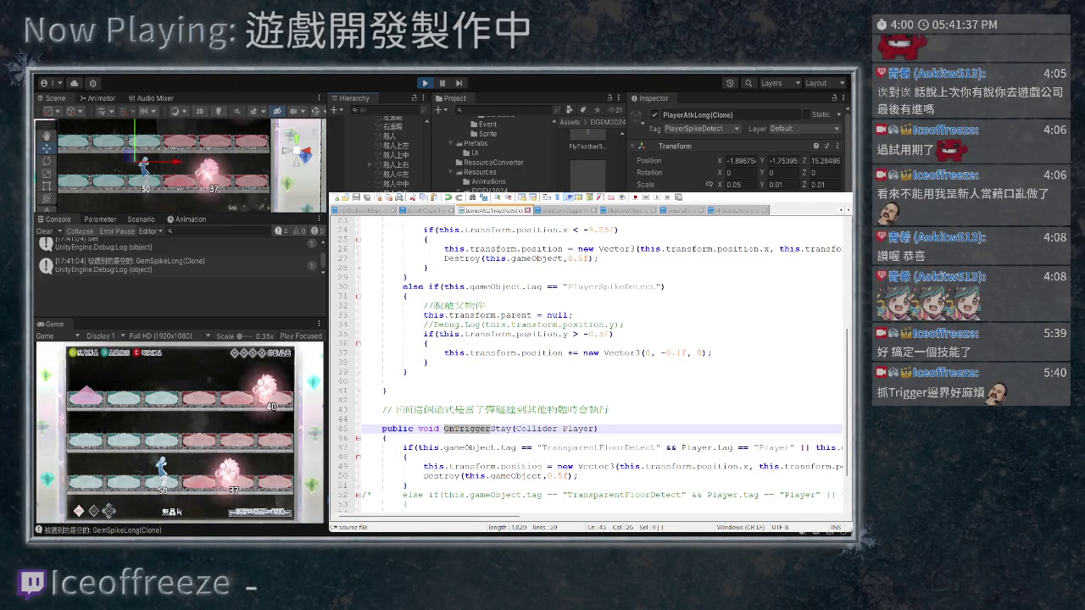
Compare the neighbouring scripts, ending back on the OnTriggerStay script
{"action": "scroll", "coordinate": [588, 365], "scroll_direction": "down", "scroll_amount": 2}
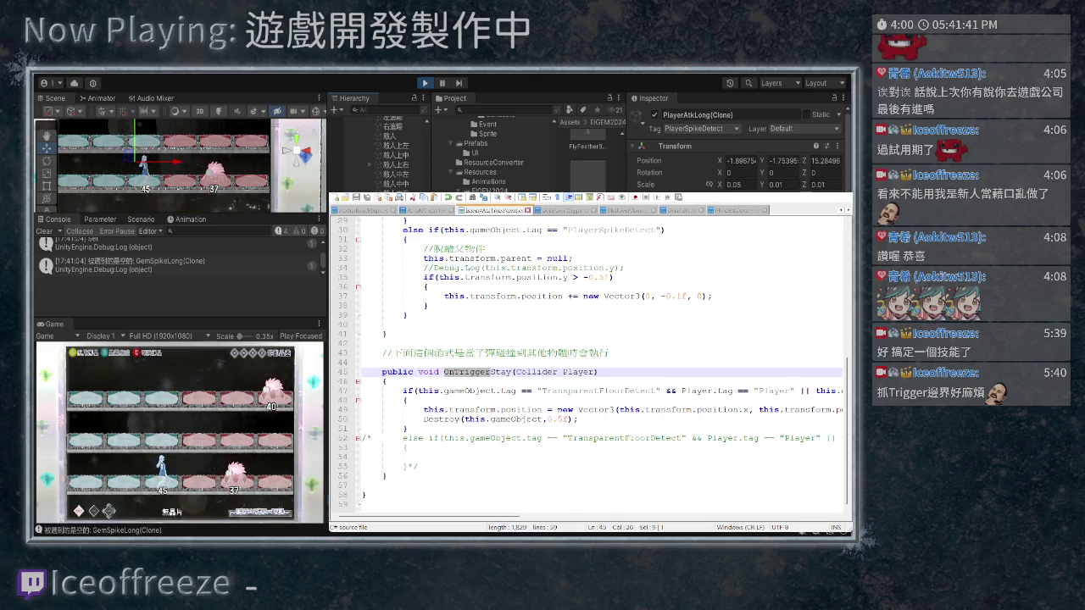
{"action": "key", "text": "ctrl+Tab"}
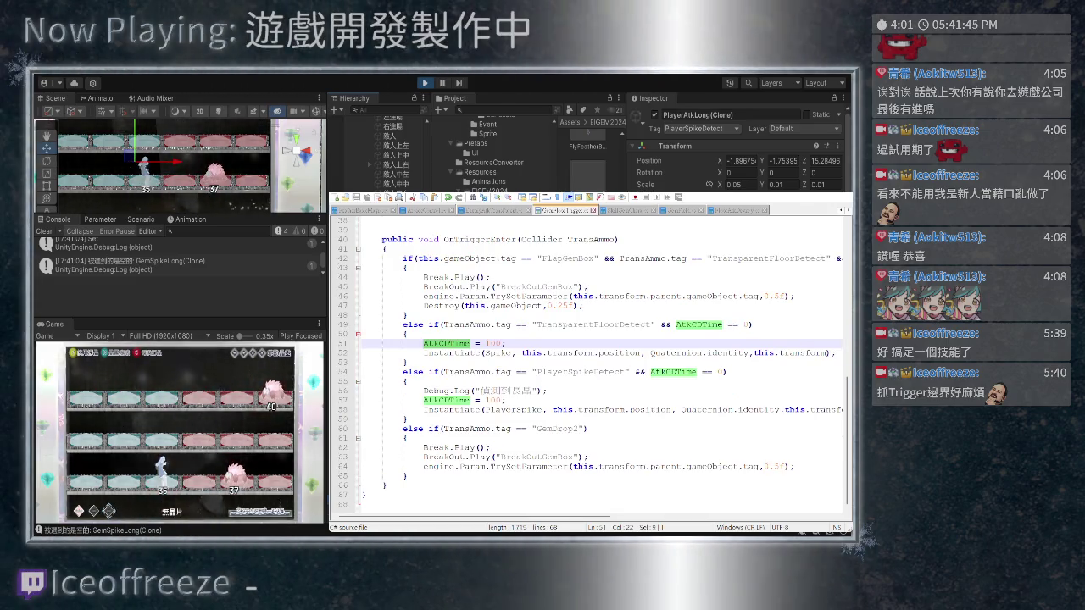
{"action": "key", "text": "ctrl+shift+Tab"}
{"action": "key", "text": "ctrl+shift+Tab"}
{"action": "key", "text": "ctrl+Tab"}
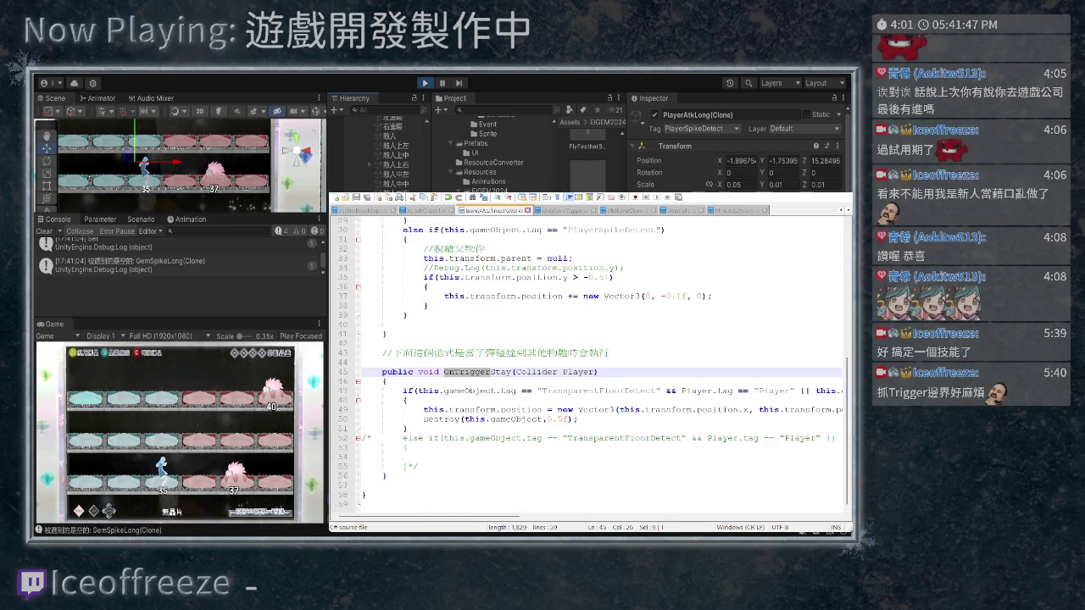
{"action": "key", "text": "ctrl+Tab"}
{"action": "key", "text": "ctrl+shift+Tab"}
Review the Update code, then select the whole OnTriggerEnter method in the gem script
{"action": "scroll", "coordinate": [589, 364], "scroll_direction": "up", "scroll_amount": 2}
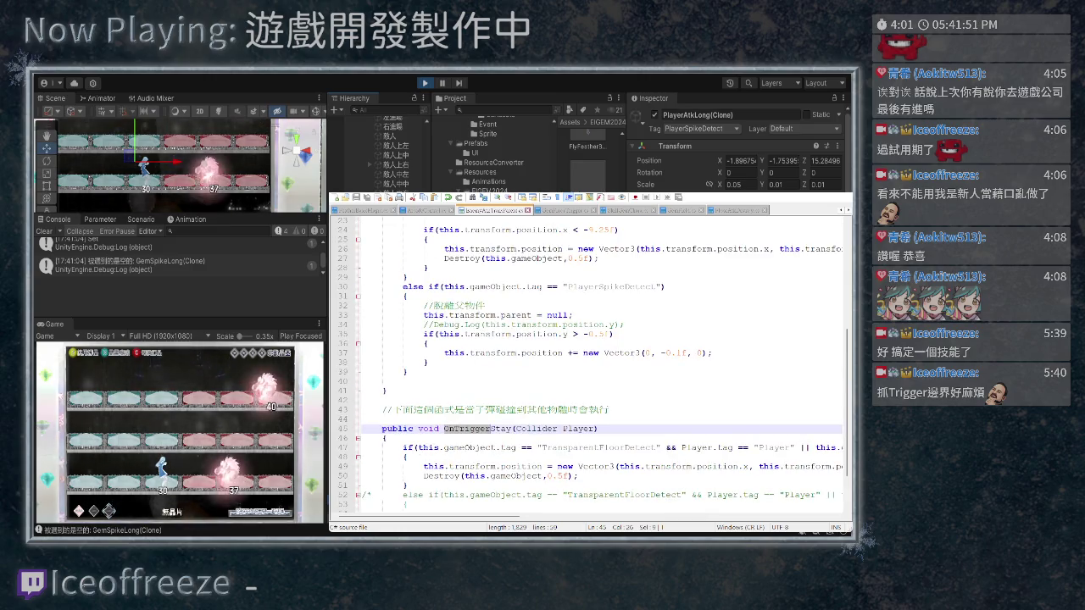
{"action": "scroll", "coordinate": [589, 364], "scroll_direction": "down", "scroll_amount": 2}
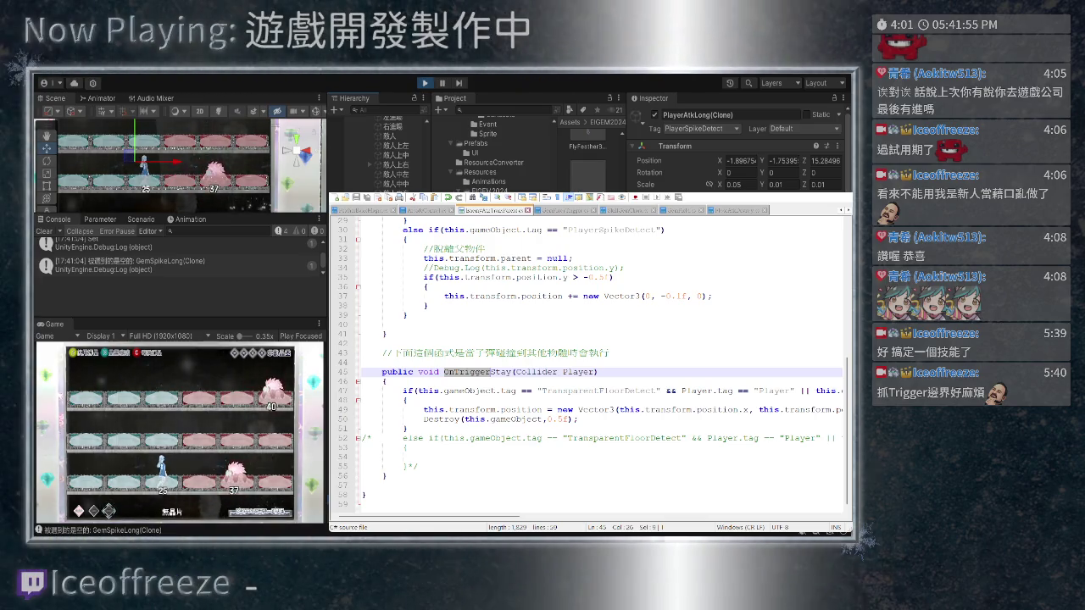
{"action": "scroll", "coordinate": [589, 356], "scroll_direction": "up", "scroll_amount": 5}
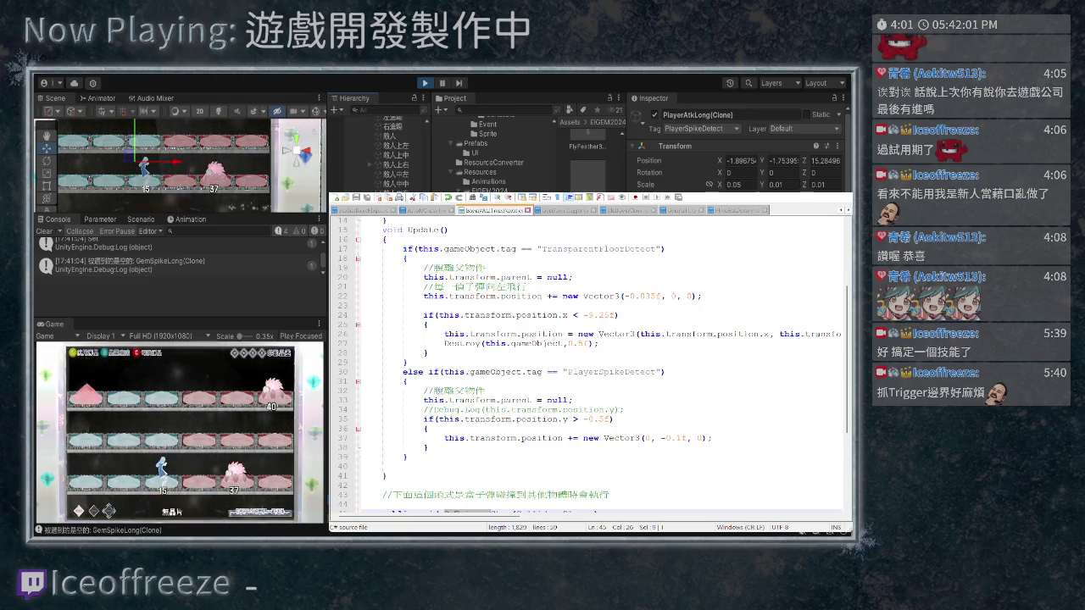
{"action": "scroll", "coordinate": [589, 356], "scroll_direction": "up", "scroll_amount": 1}
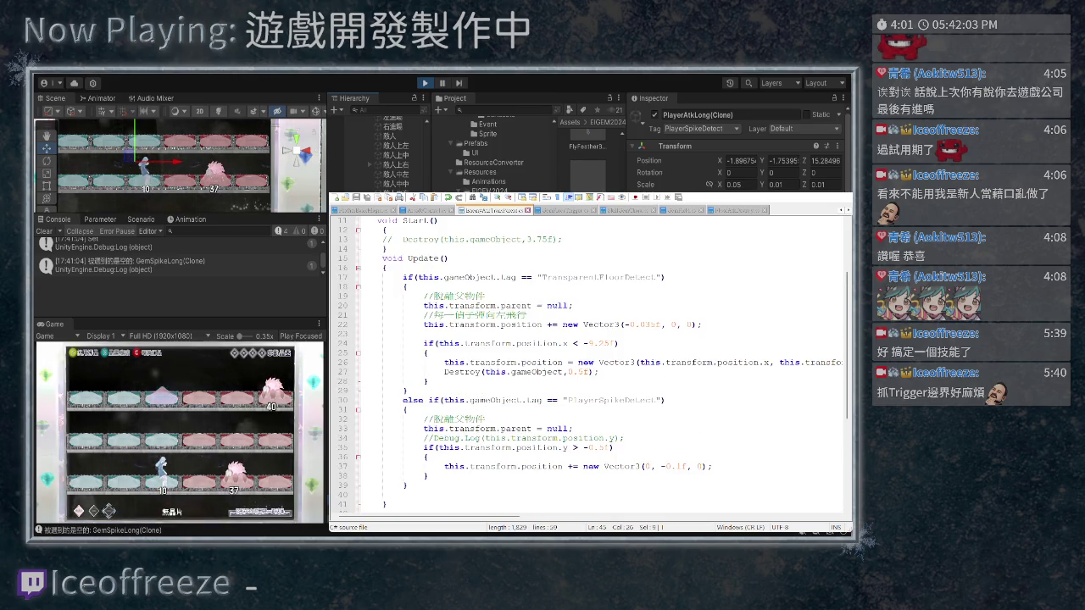
{"action": "scroll", "coordinate": [589, 356], "scroll_direction": "down", "scroll_amount": 5}
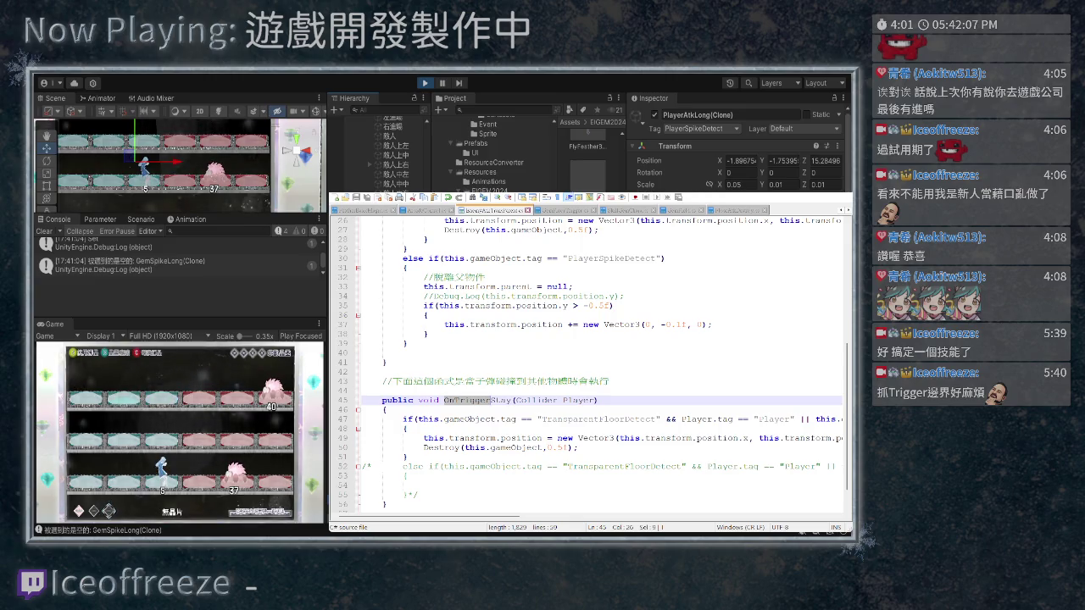
{"action": "scroll", "coordinate": [589, 355], "scroll_direction": "down", "scroll_amount": 1}
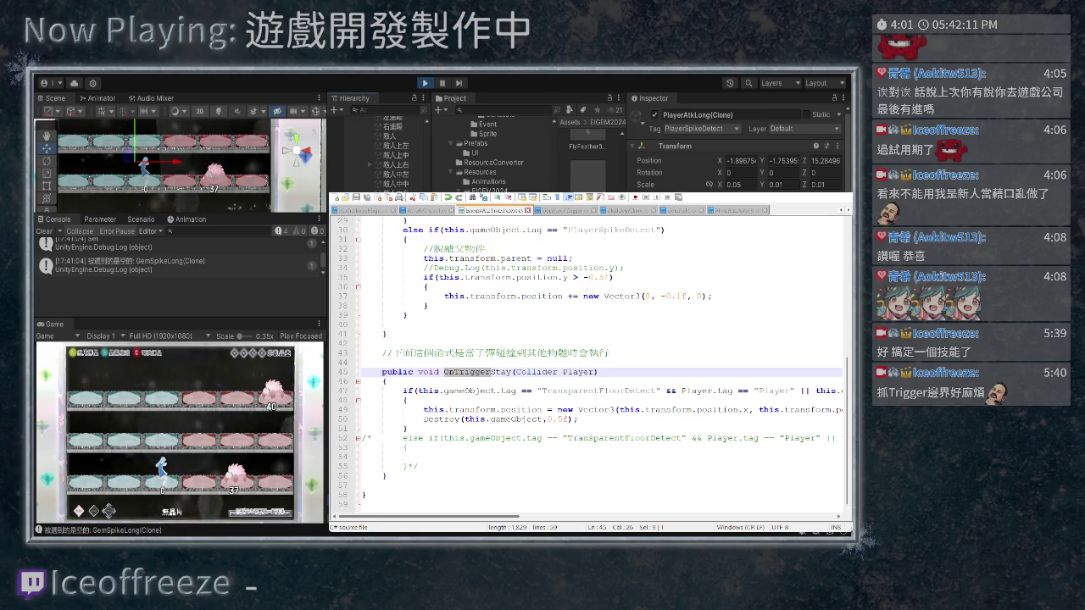
{"action": "scroll", "coordinate": [589, 356], "scroll_direction": "right", "scroll_amount": 2}
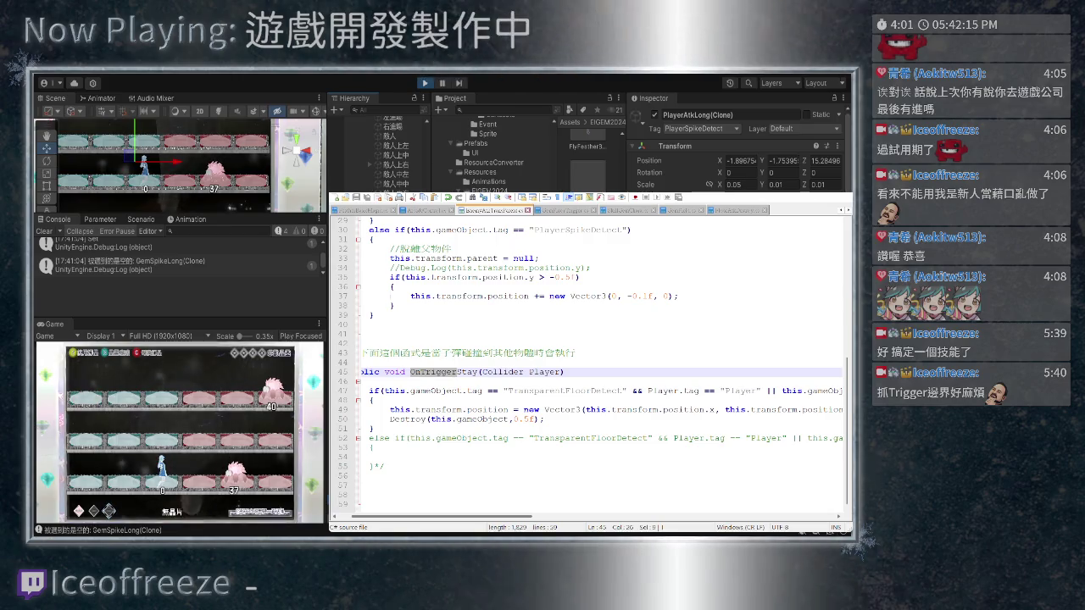
{"action": "scroll", "coordinate": [589, 356], "scroll_direction": "right", "scroll_amount": 1}
{"action": "scroll", "coordinate": [589, 356], "scroll_direction": "left", "scroll_amount": 3}
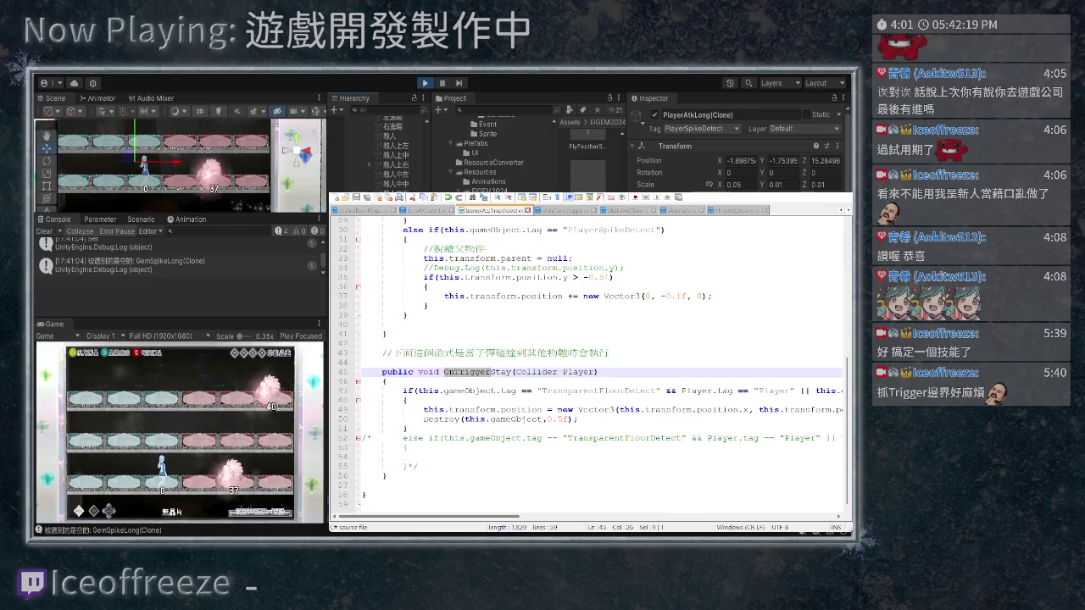
{"action": "key", "text": "ctrl+Tab"}
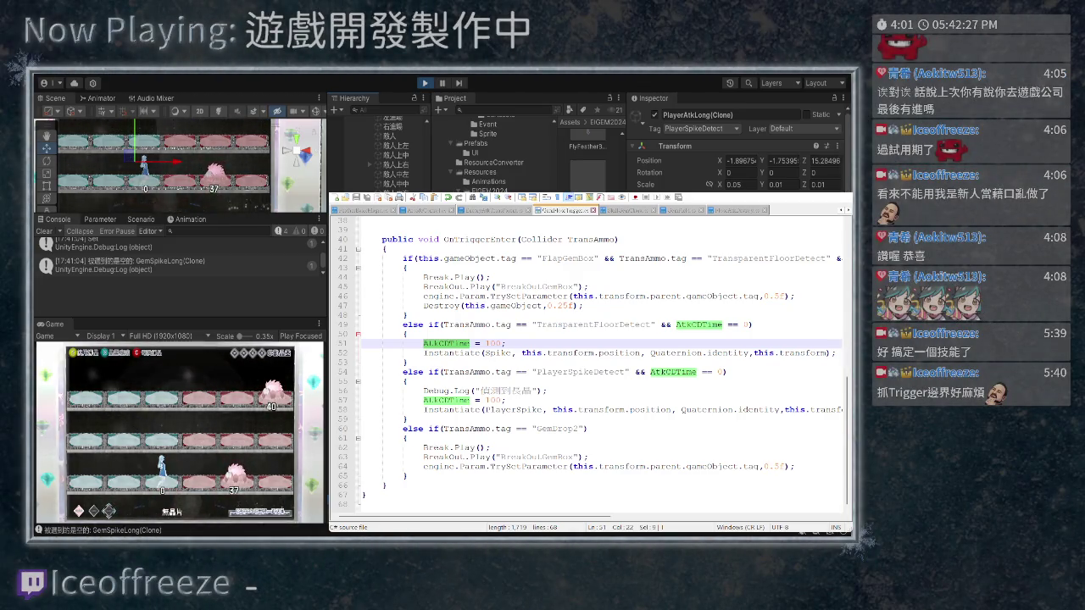
{"action": "left_click_drag", "start_coordinate": [372, 494], "coordinate": [362, 240]}
{"action": "key", "text": "ctrl+c"}
Paste a copy of OnTriggerEnter below the original and rename it OnTriggerStay
{"action": "scroll", "coordinate": [584, 356], "scroll_direction": "up", "scroll_amount": 3}
{"action": "scroll", "coordinate": [585, 356], "scroll_direction": "down", "scroll_amount": 3}
{"action": "left_click", "coordinate": [398, 485]}
{"action": "key", "text": "Return"}
{"action": "key", "text": "Return"}
{"action": "key", "text": "ctrl+v"}
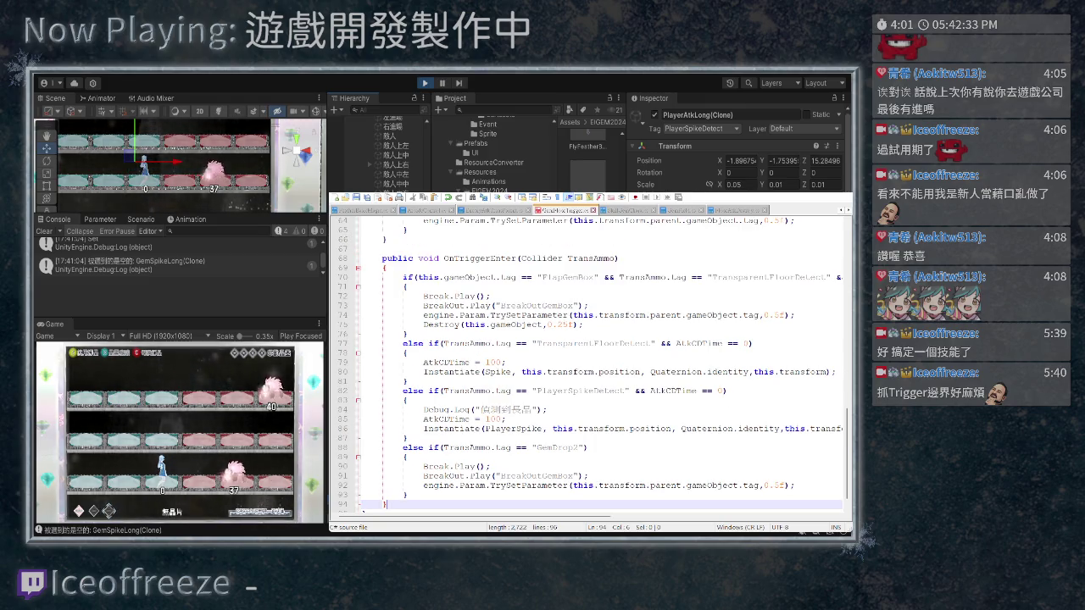
{"action": "scroll", "coordinate": [584, 356], "scroll_direction": "up", "scroll_amount": 2}
{"action": "left_click_drag", "start_coordinate": [489, 315], "coordinate": [515, 316]}
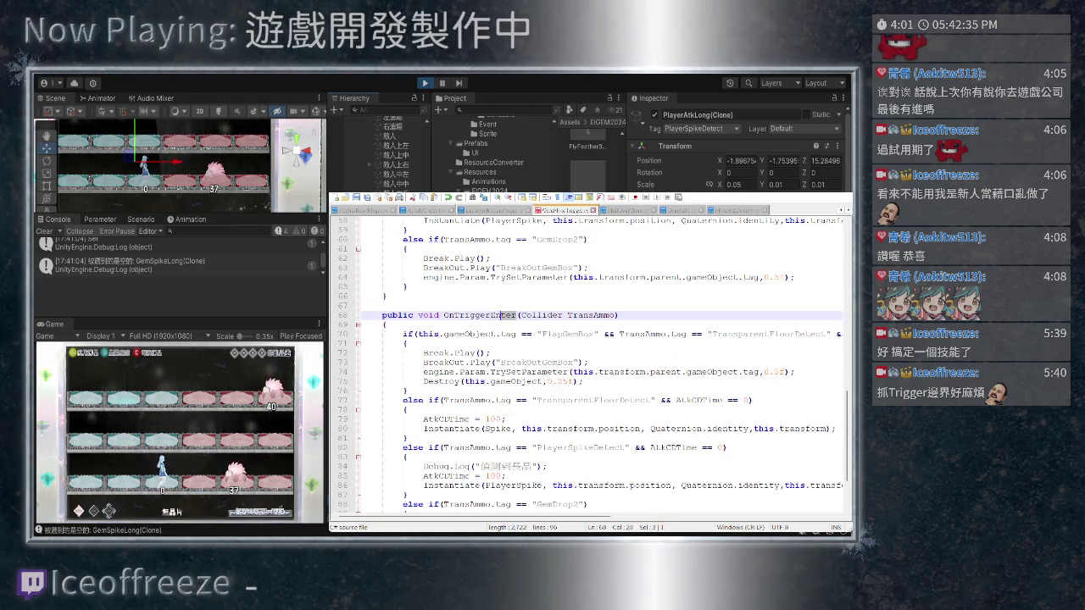
{"action": "key", "text": "BackSpace"}
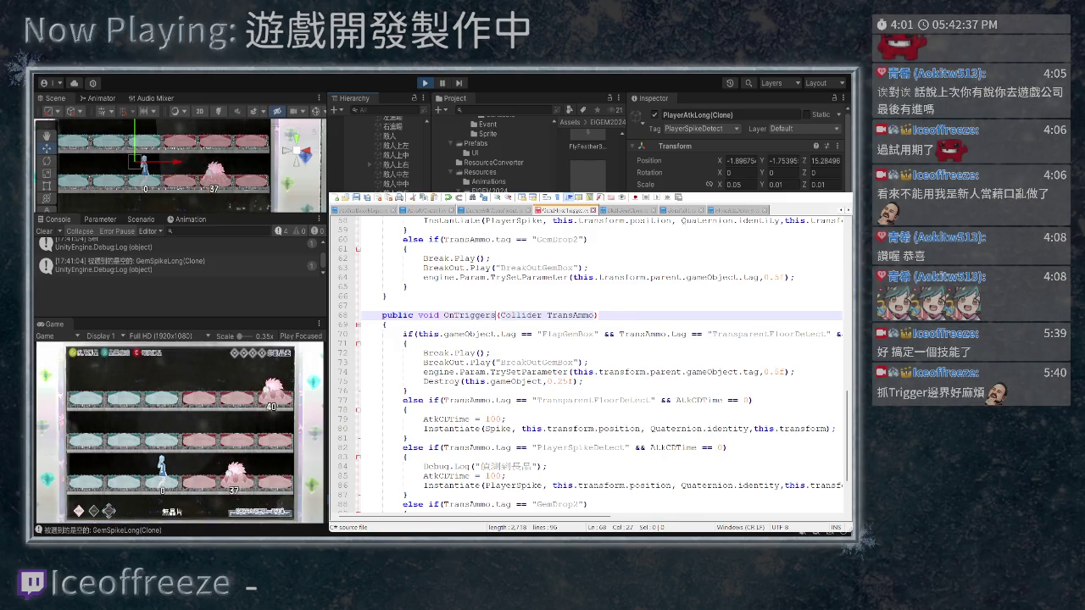
{"action": "type", "text": "St"}
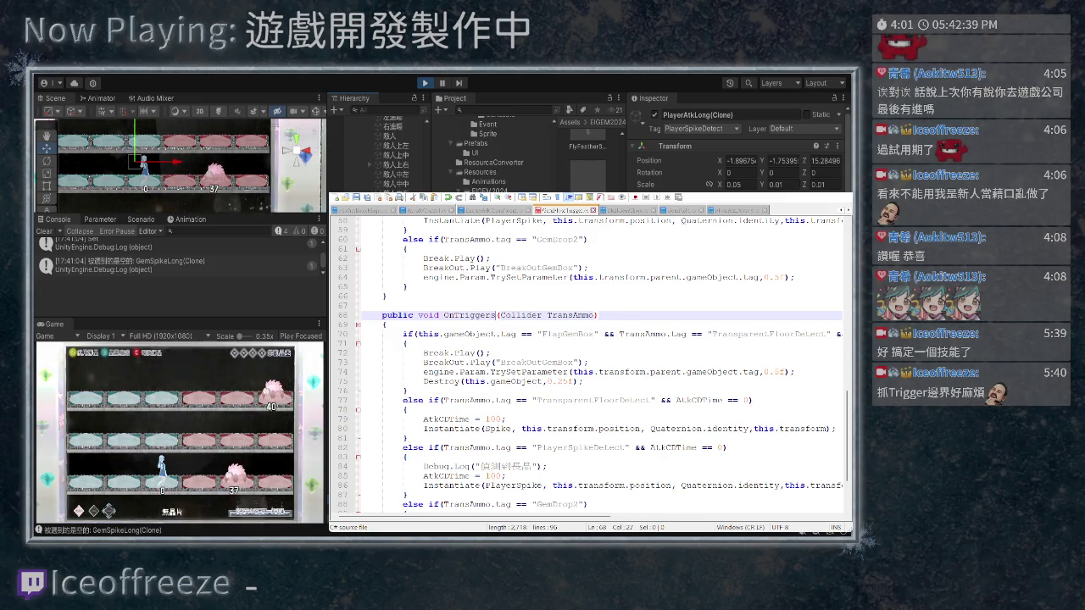
{"action": "type", "text": "ay"}
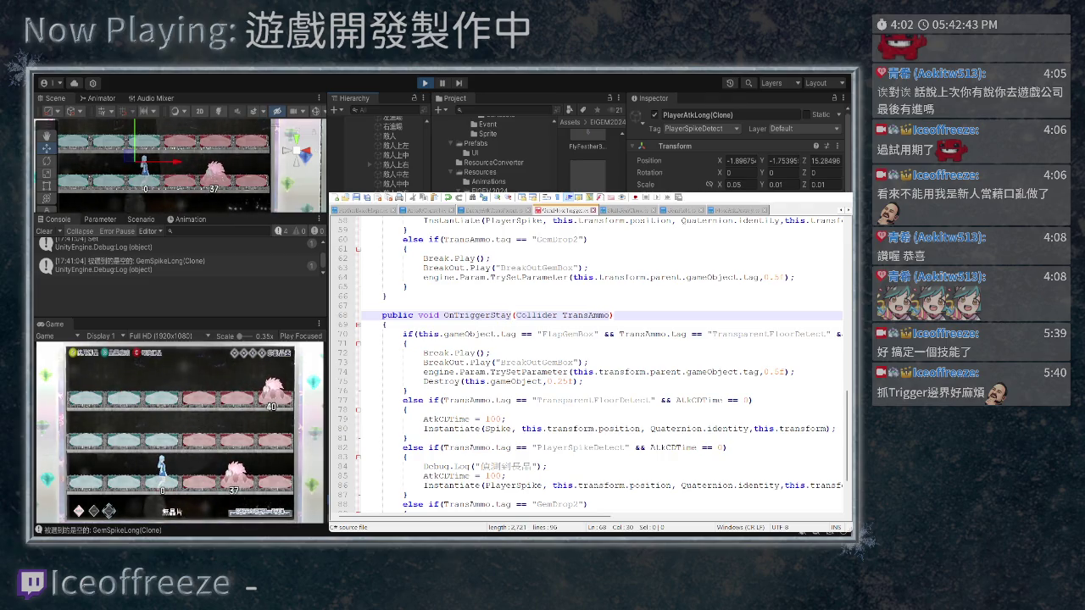
Delete the FlapGemBox, TransparentFloorDetect and GemDrop2 branches, leaving only an if for PlayerSpikeDetect
{"action": "scroll", "coordinate": [589, 364], "scroll_direction": "down", "scroll_amount": 3}
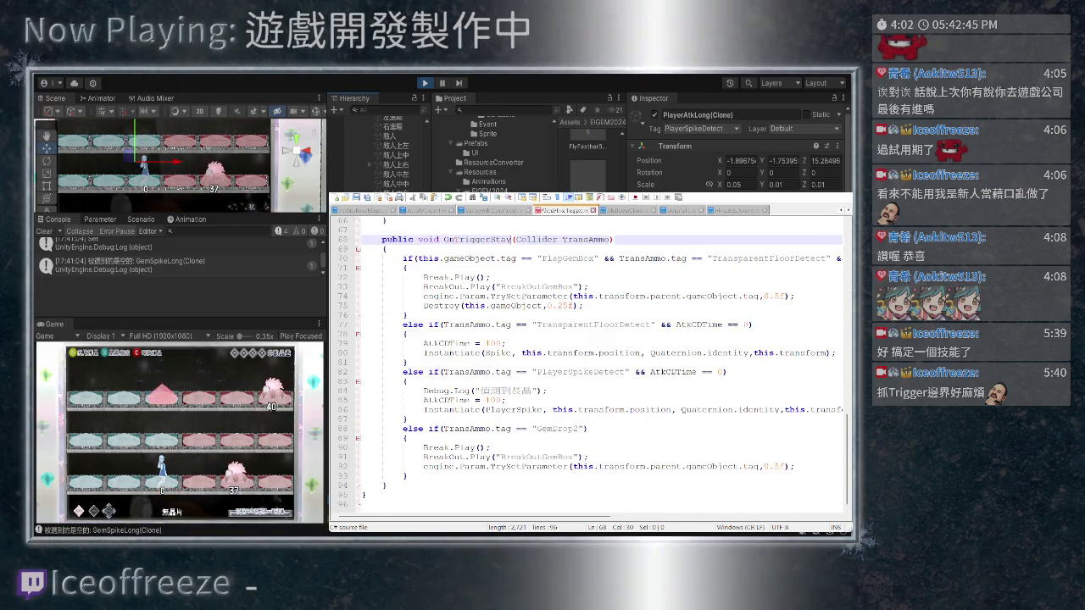
{"action": "mouse_move", "coordinate": [508, 361]}
{"action": "left_mouse_down"}
{"action": "mouse_move", "coordinate": [474, 286]}
{"action": "mouse_move", "coordinate": [361, 258]}
{"action": "left_mouse_up"}
{"action": "key", "text": "BackSpace"}
{"action": "key", "text": "BackSpace"}
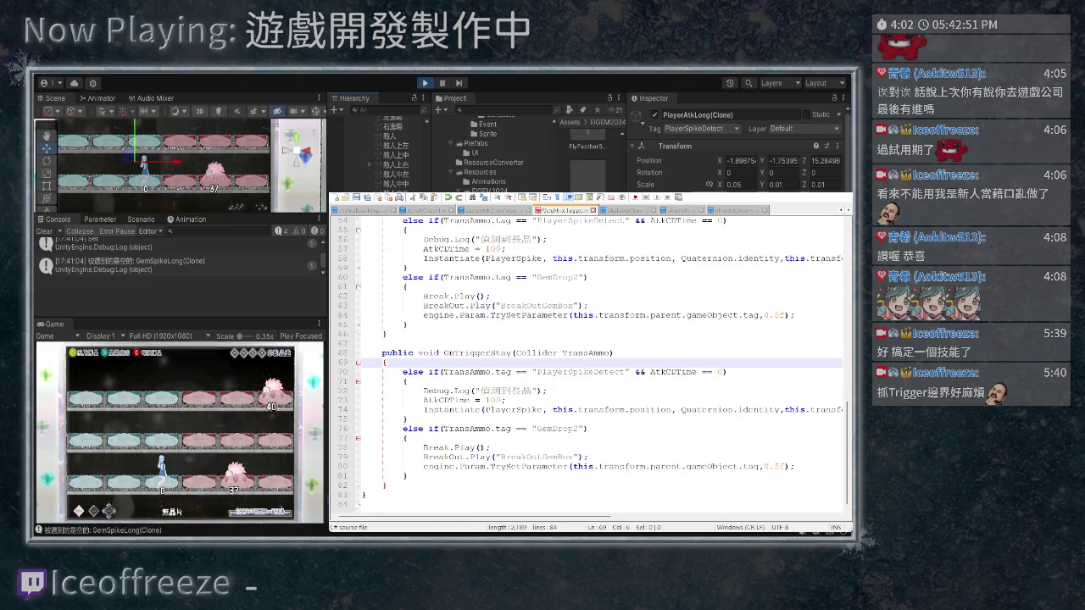
{"action": "left_click_drag", "start_coordinate": [403, 372], "coordinate": [428, 372]}
{"action": "key", "text": "BackSpace"}
{"action": "mouse_move", "coordinate": [408, 475]}
{"action": "left_mouse_down"}
{"action": "mouse_move", "coordinate": [364, 456]}
{"action": "mouse_move", "coordinate": [361, 428]}
{"action": "left_mouse_up"}
{"action": "key", "text": "BackSpace"}
{"action": "key", "text": "BackSpace"}
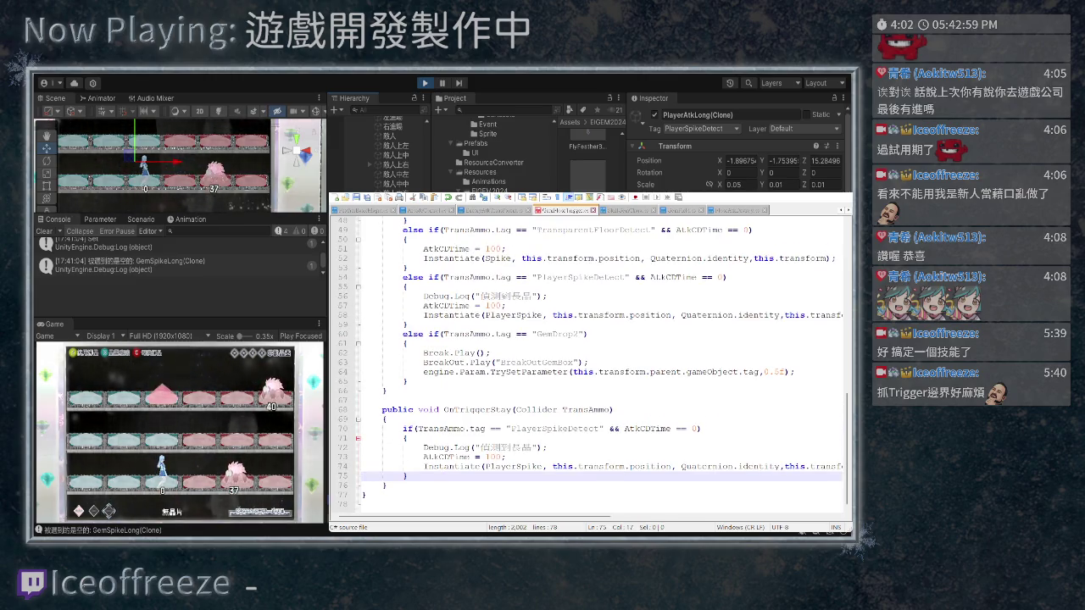
Highlight TransAmmo, stop Play mode, and return to the OnTriggerStay(Collider Player) script
{"action": "double_click", "coordinate": [586, 410]}
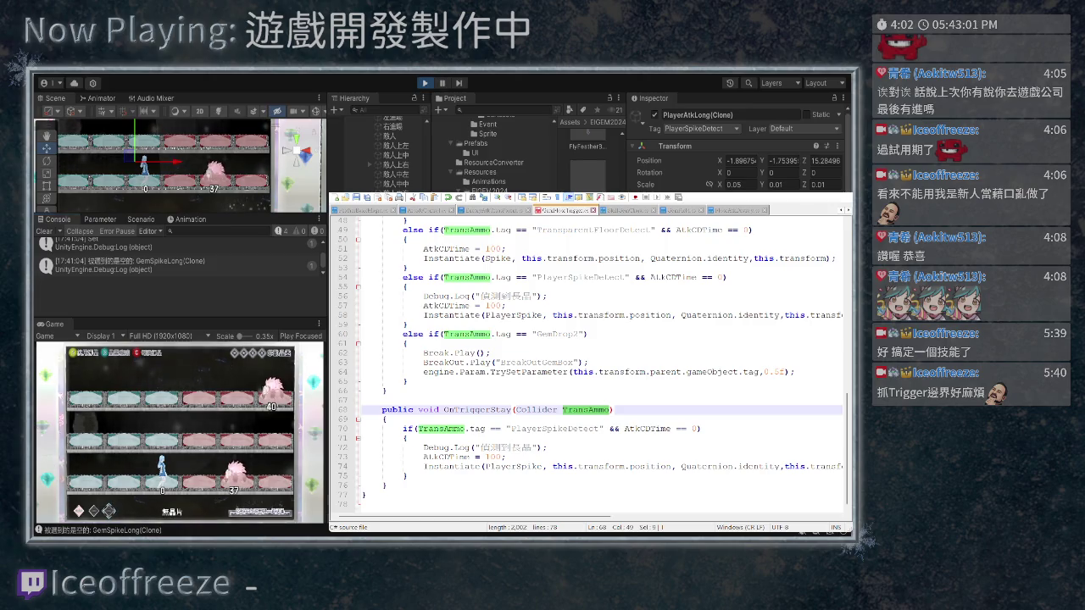
{"action": "key", "text": "ctrl+s"}
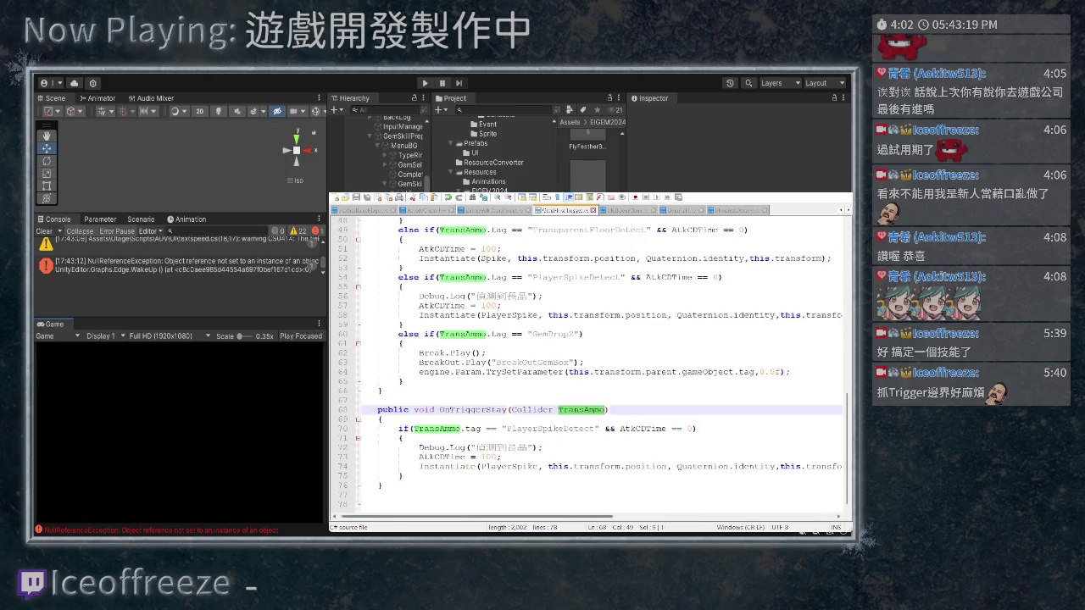
{"action": "scroll", "coordinate": [592, 368], "scroll_direction": "right", "scroll_amount": 2}
{"action": "scroll", "coordinate": [591, 368], "scroll_direction": "left", "scroll_amount": 1}
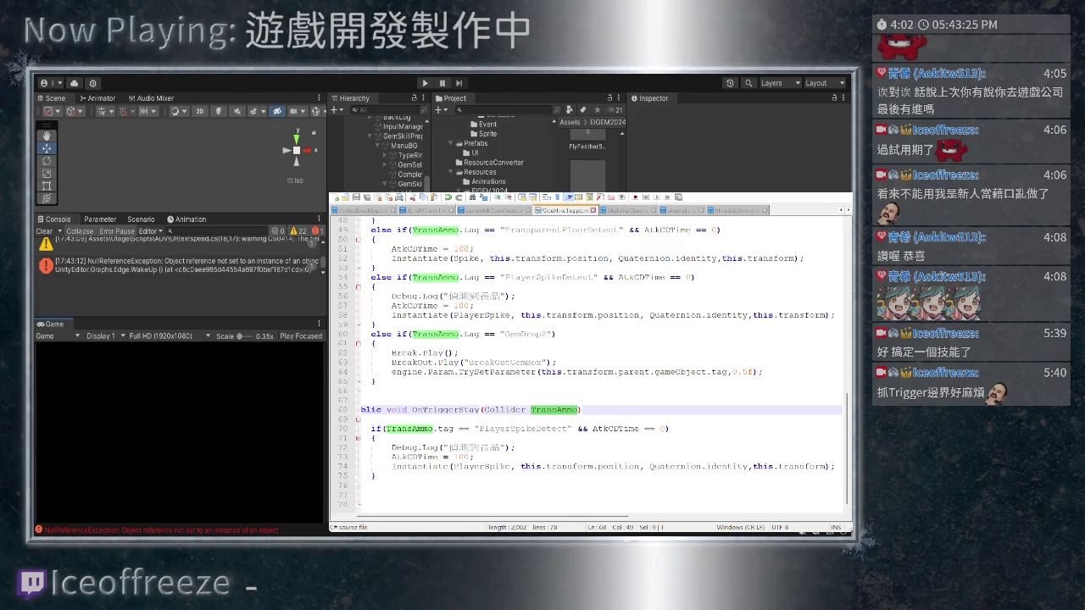
{"action": "key", "text": "ctrl+shift+Tab"}
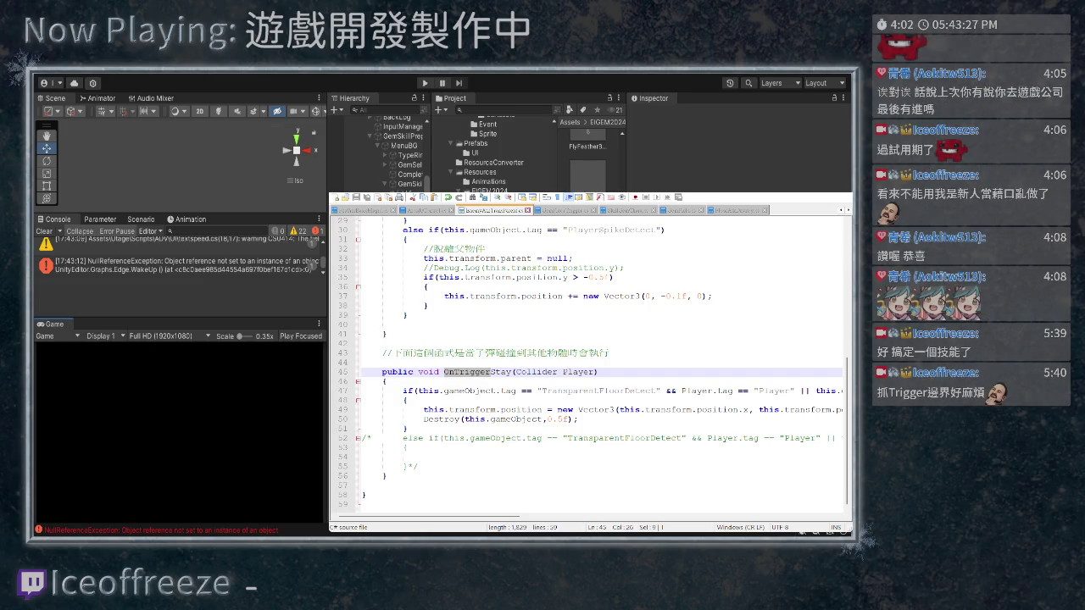
{"action": "scroll", "coordinate": [589, 364], "scroll_direction": "up", "scroll_amount": 4}
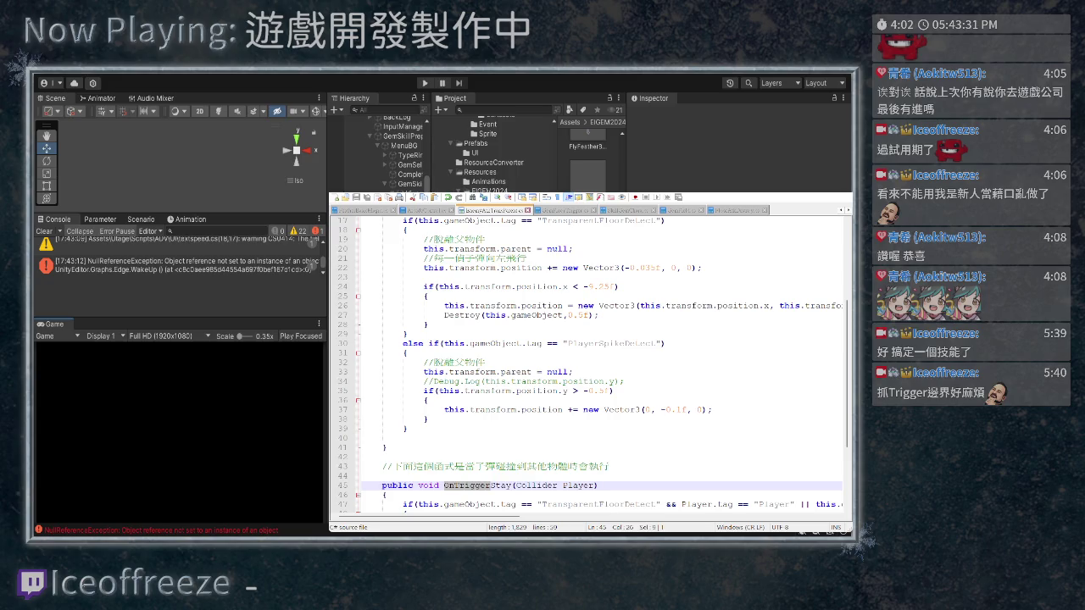
Comment out the sliding check on lines 35–38 with /* */
{"action": "left_click", "coordinate": [365, 391]}
{"action": "type", "text": "/*"}
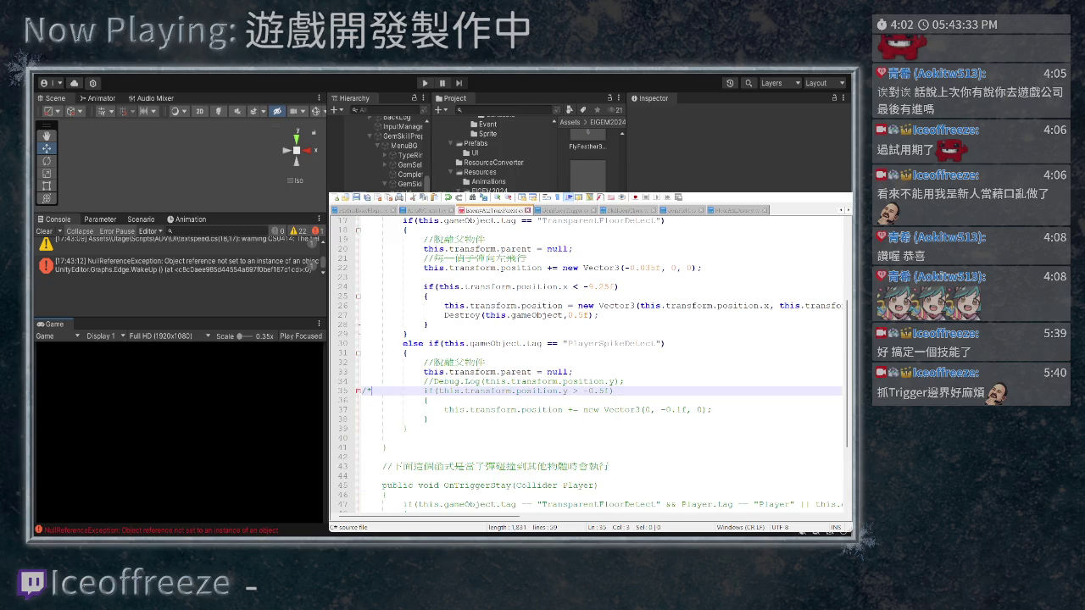
{"action": "left_click", "coordinate": [429, 418]}
{"action": "type", "text": "*/"}
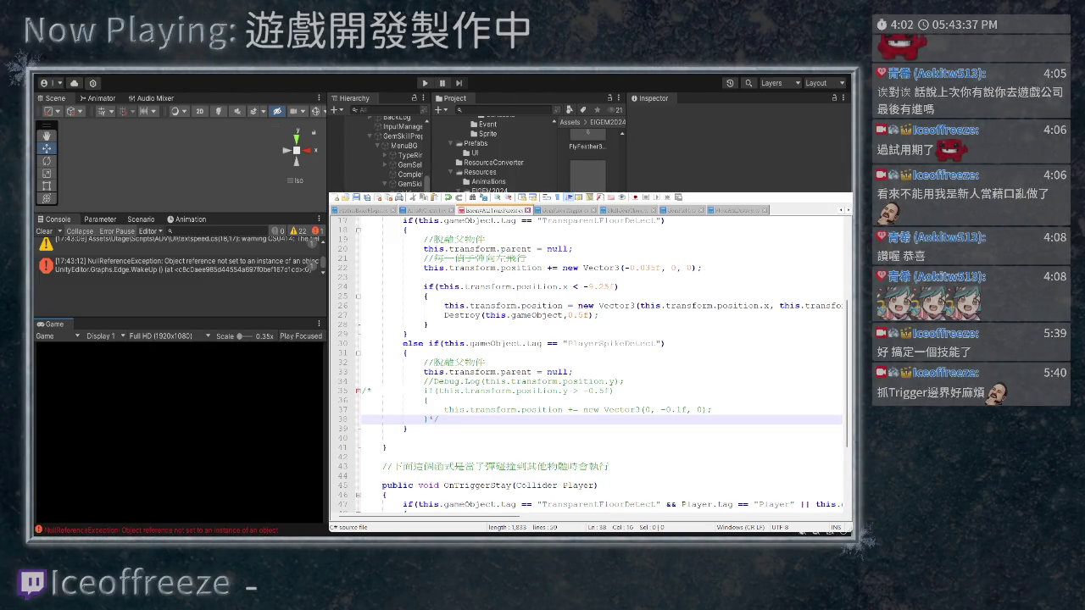
In ArcadeControl.cs, add + new Vector3(0, -1f, 0) to the GemSpikeLong spawn position
{"action": "key", "text": "ctrl+Tab"}
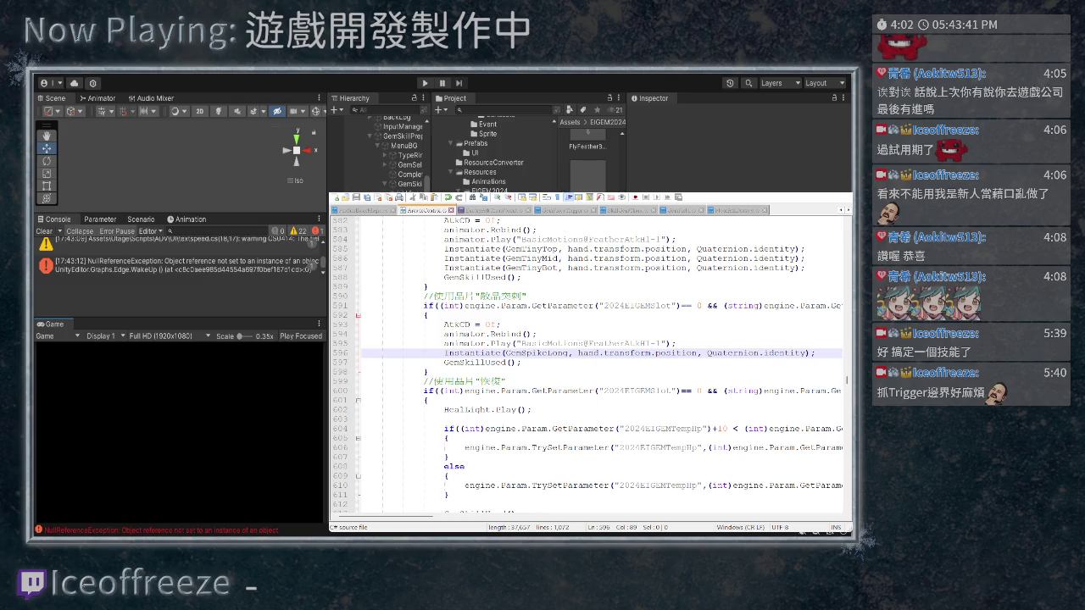
{"action": "type", "text": "+ "}
{"action": "type", "text": "Vector3"}
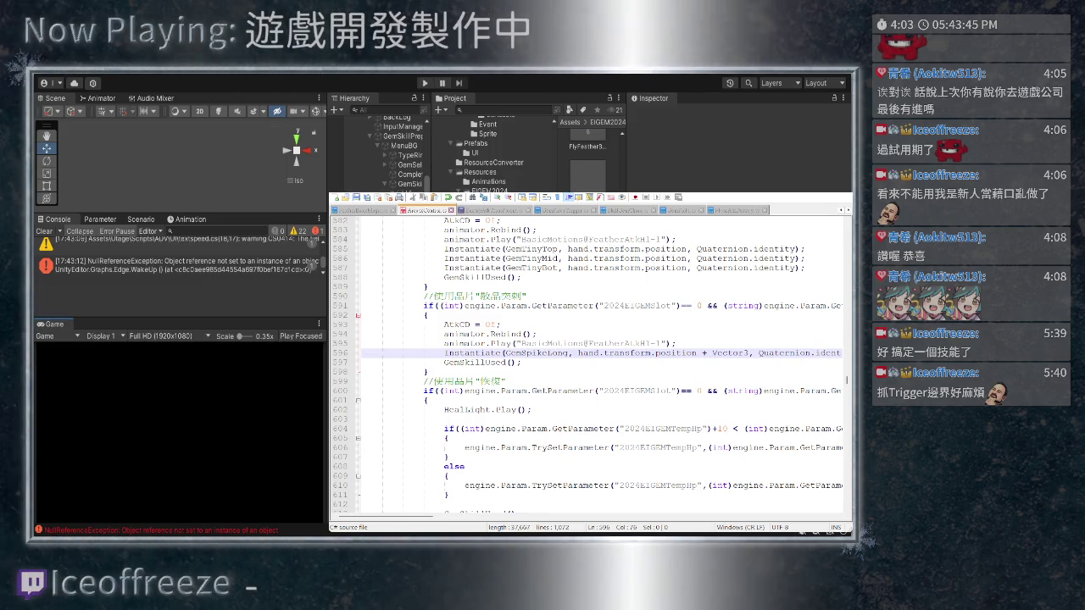
{"action": "type", "text": "()"}
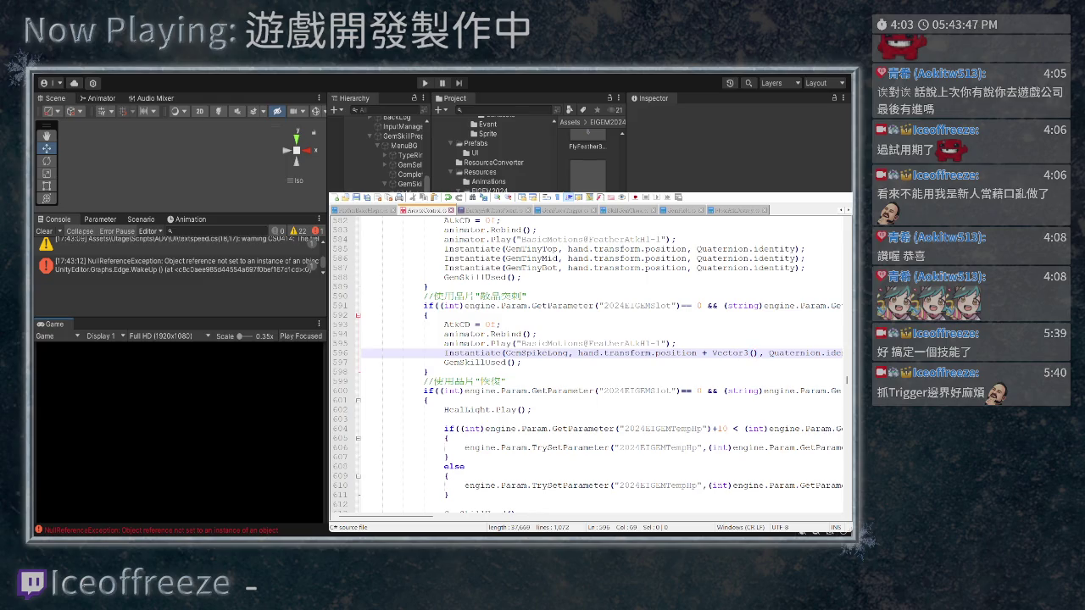
{"action": "type", "text": "new"}
{"action": "key", "text": "ctrl+v"}
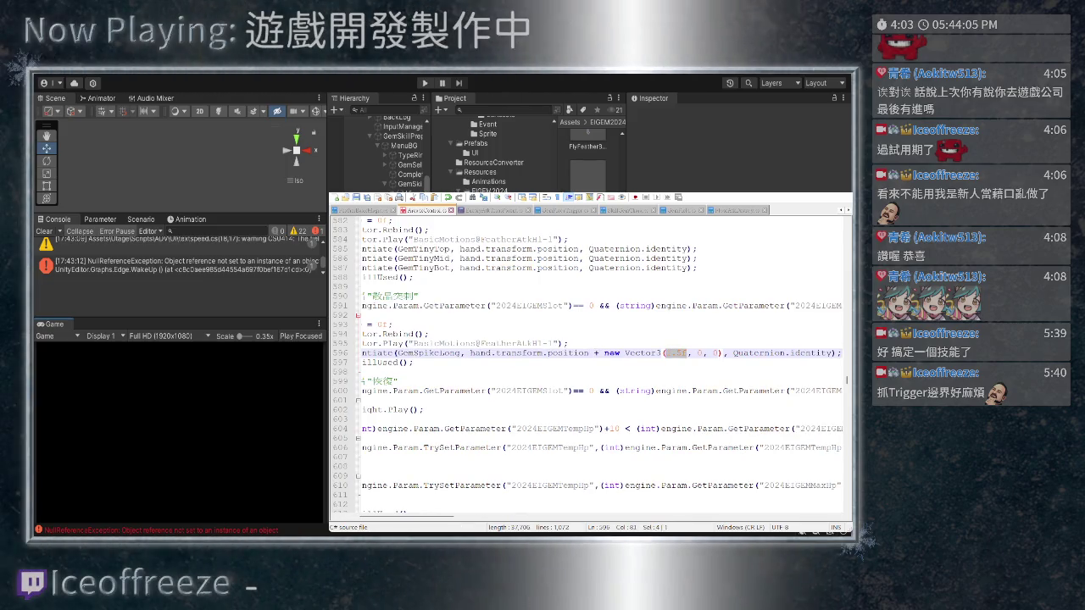
{"action": "key", "text": "ctrl+z"}
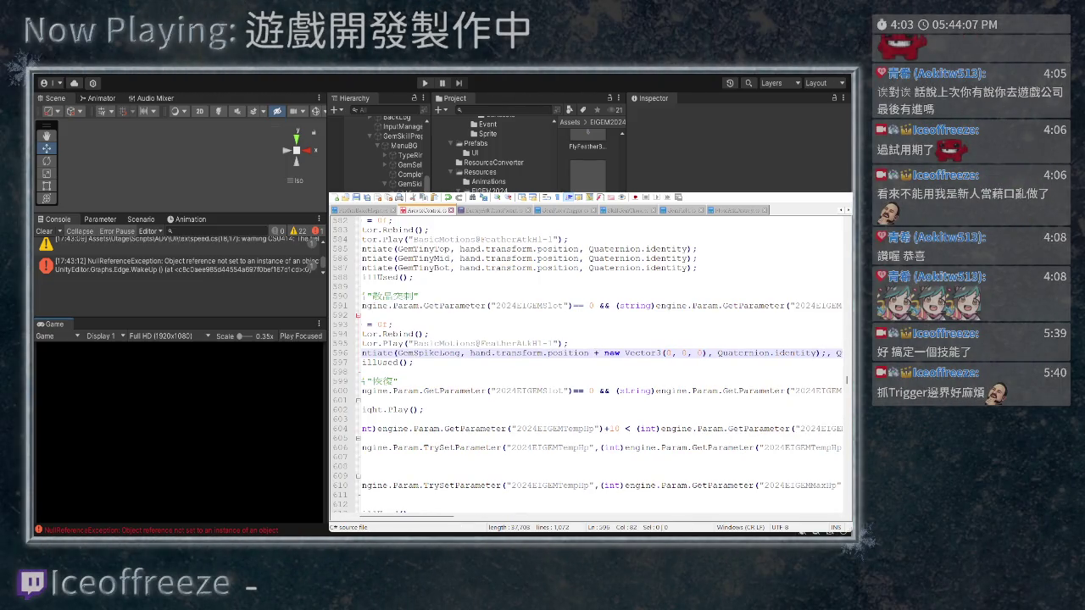
{"action": "key", "text": "BackSpace"}
{"action": "type", "text": "-"}
{"action": "type", "text": "1f"}
{"action": "scroll", "coordinate": [589, 365], "scroll_direction": "right", "scroll_amount": 3}
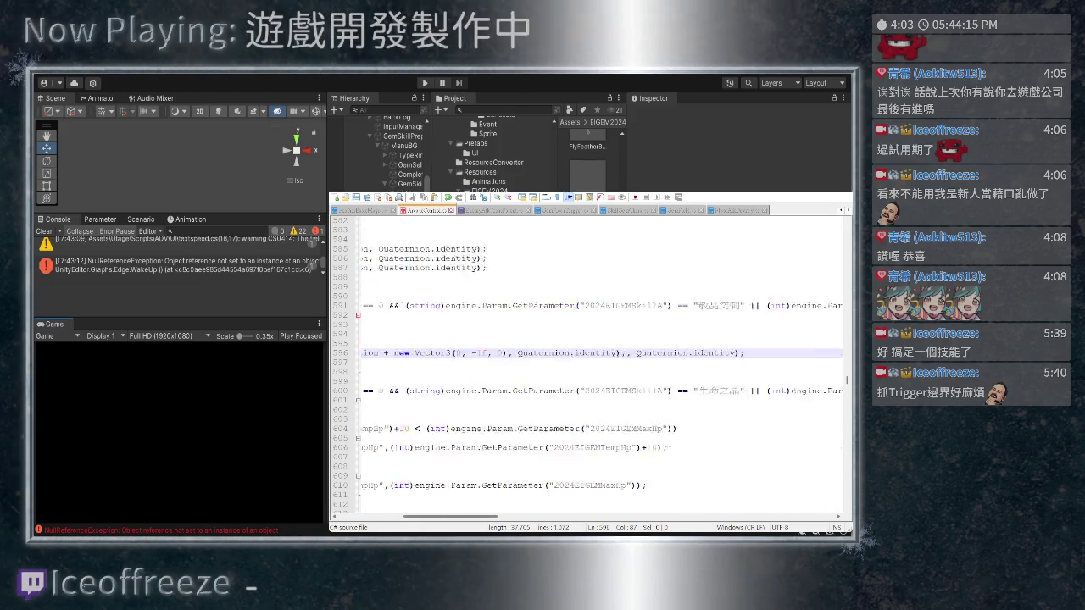
{"action": "scroll", "coordinate": [589, 365], "scroll_direction": "left", "scroll_amount": 3}
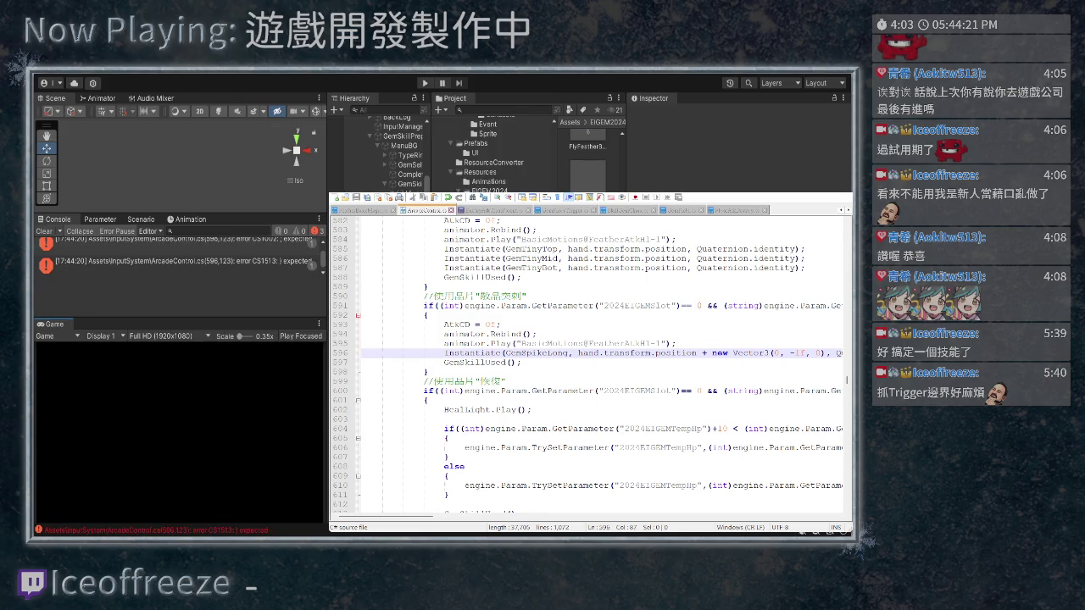
Delete the duplicated ', Quaternion.identity)' on line 596 to fix the error, then start Play mode
{"action": "left_click", "coordinate": [178, 261]}
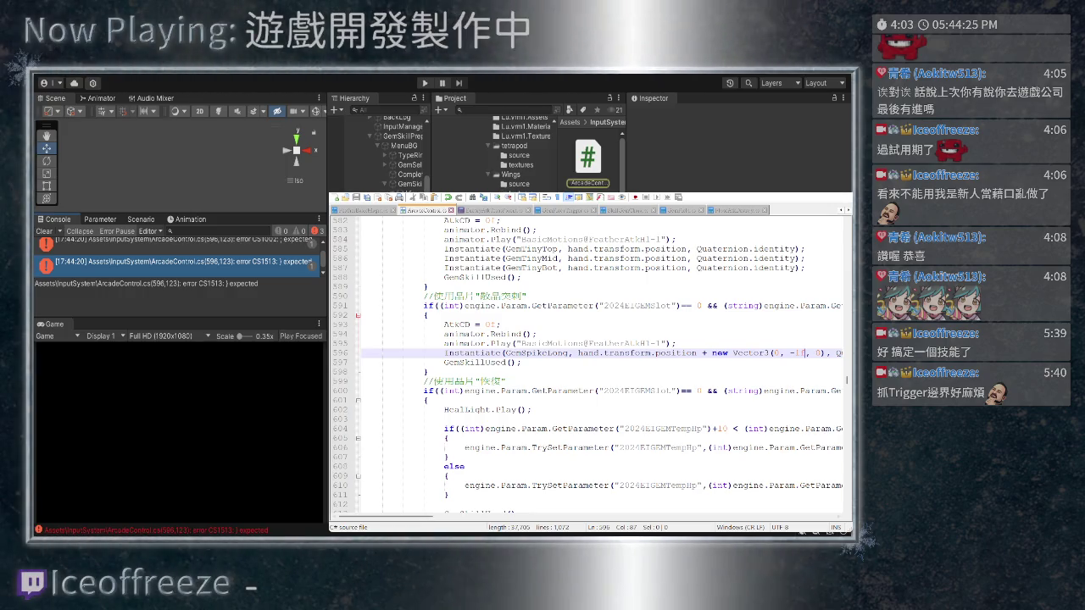
{"action": "scroll", "coordinate": [594, 356], "scroll_direction": "right", "scroll_amount": 5}
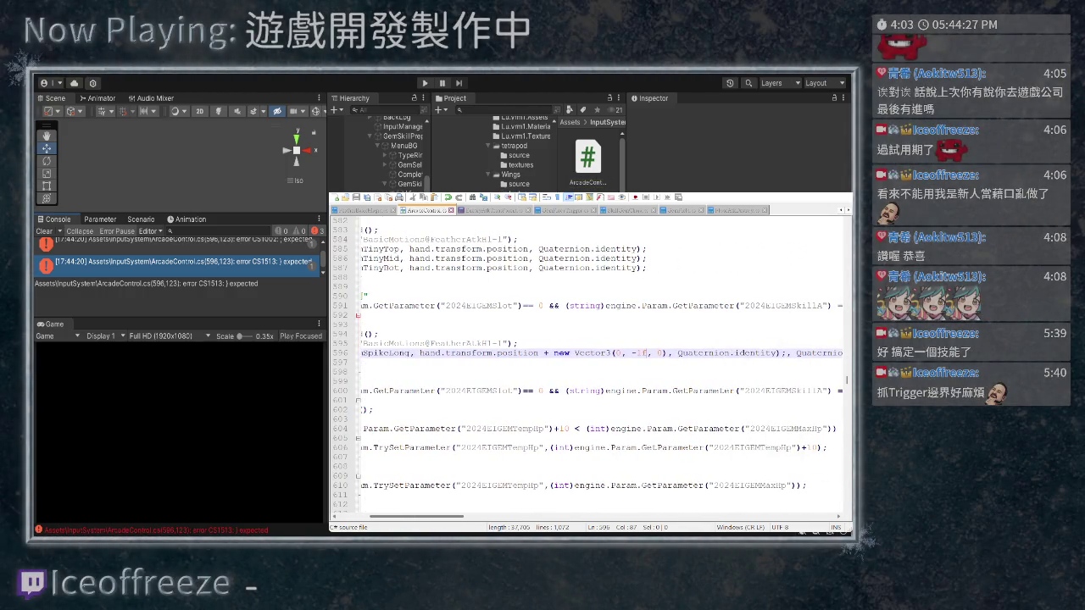
{"action": "scroll", "coordinate": [593, 356], "scroll_direction": "right", "scroll_amount": 5}
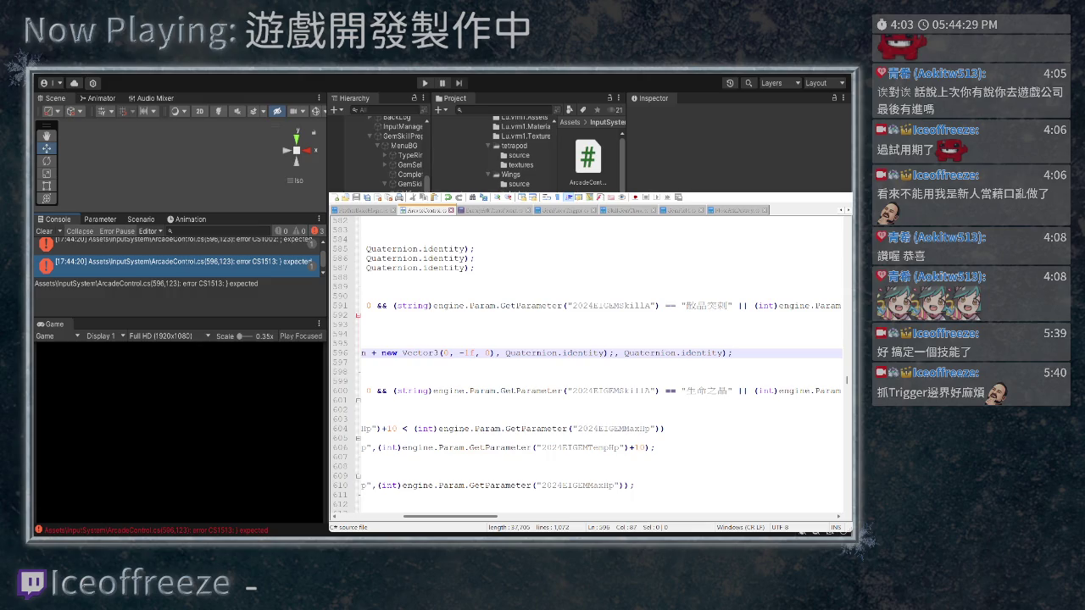
{"action": "left_click_drag", "start_coordinate": [495, 353], "coordinate": [612, 353]}
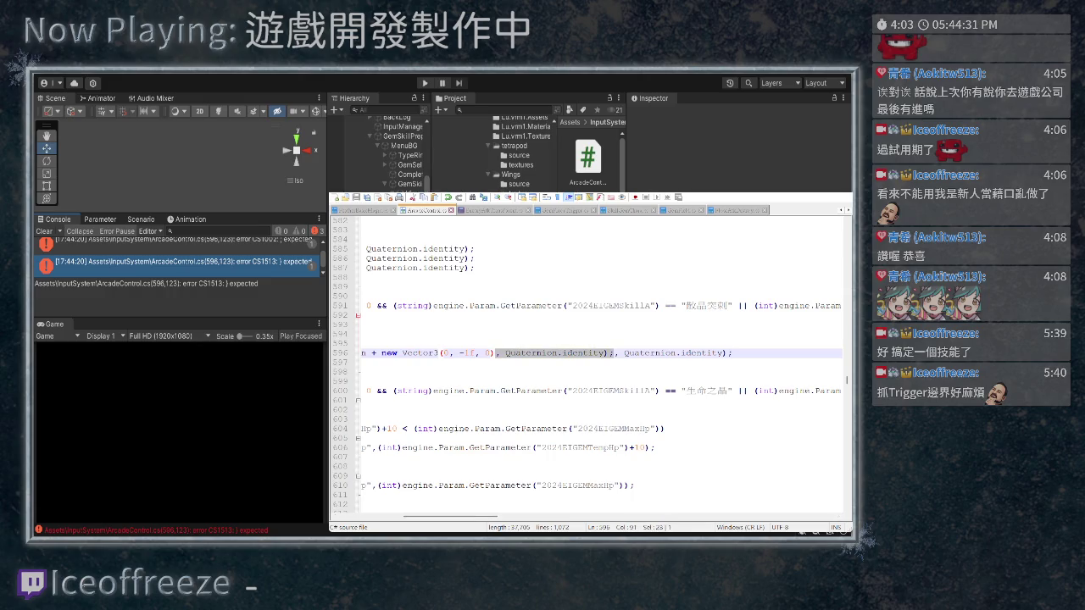
{"action": "key", "text": "Delete"}
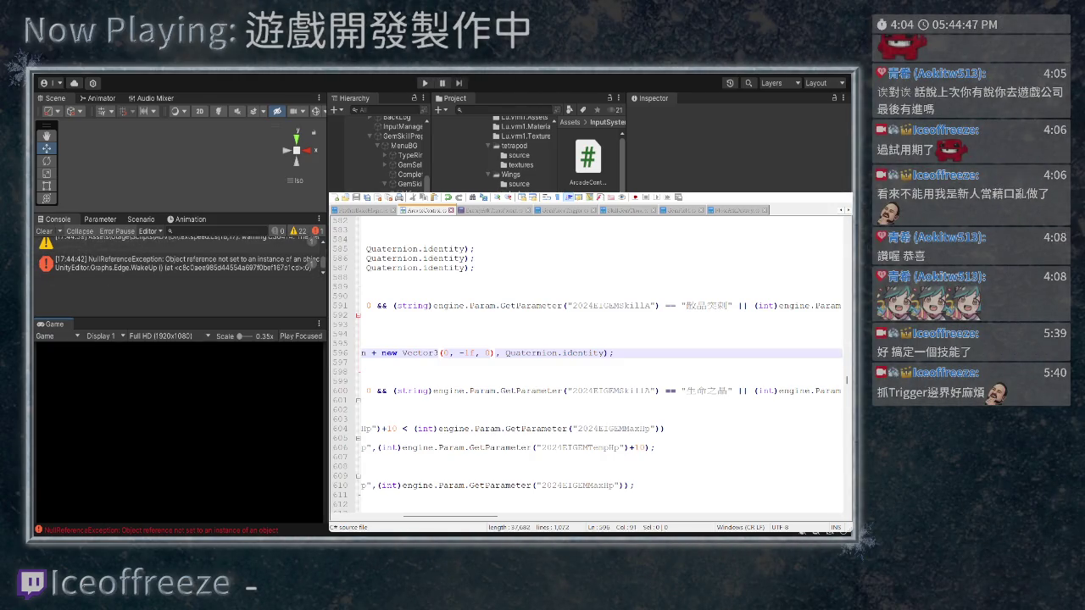
{"action": "key", "text": "ctrl+p"}
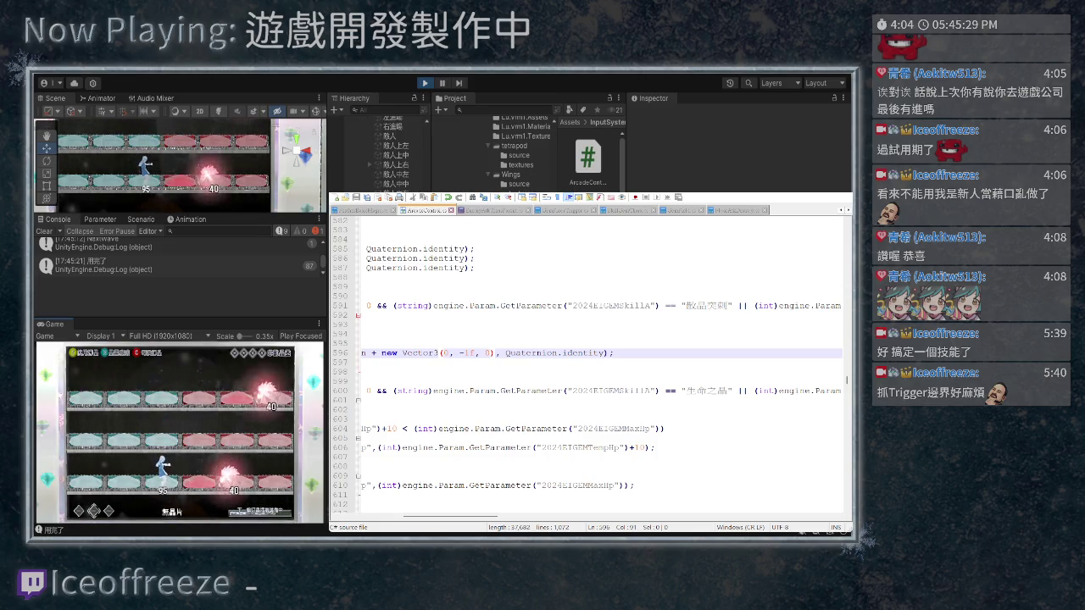
Inspect the spawned PlayerAtkLong clone in the Scene view
{"action": "left_click", "coordinate": [143, 166]}
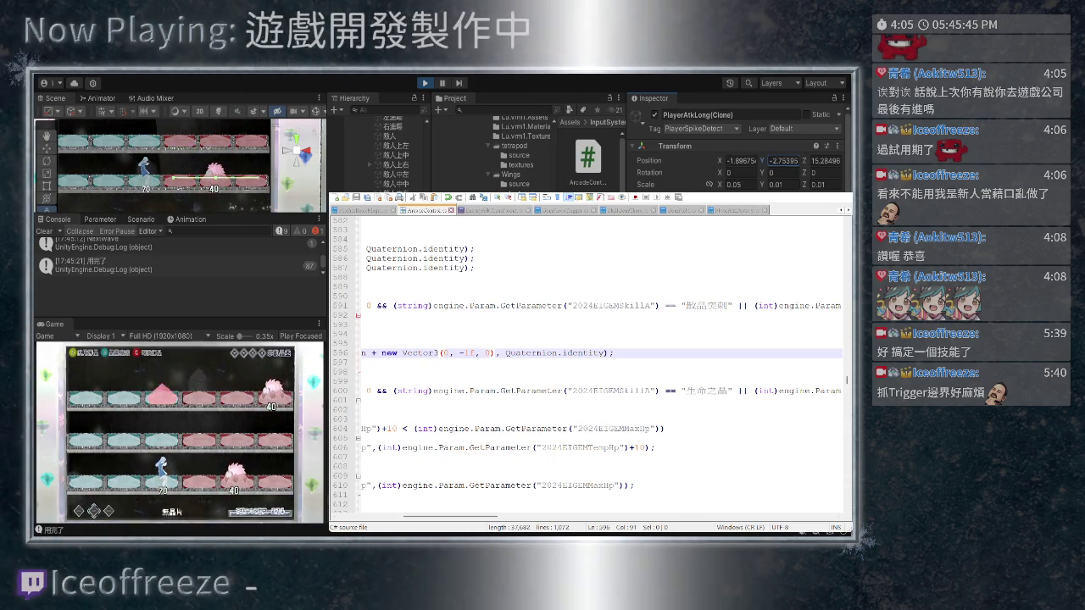
{"action": "scroll", "coordinate": [589, 364], "scroll_direction": "left", "scroll_amount": 5}
{"action": "key", "text": "Down"}
Change the GemSpikeLong vertical offset on line 596 to -1.5f and stop Play mode
{"action": "key", "text": "ctrl+Tab"}
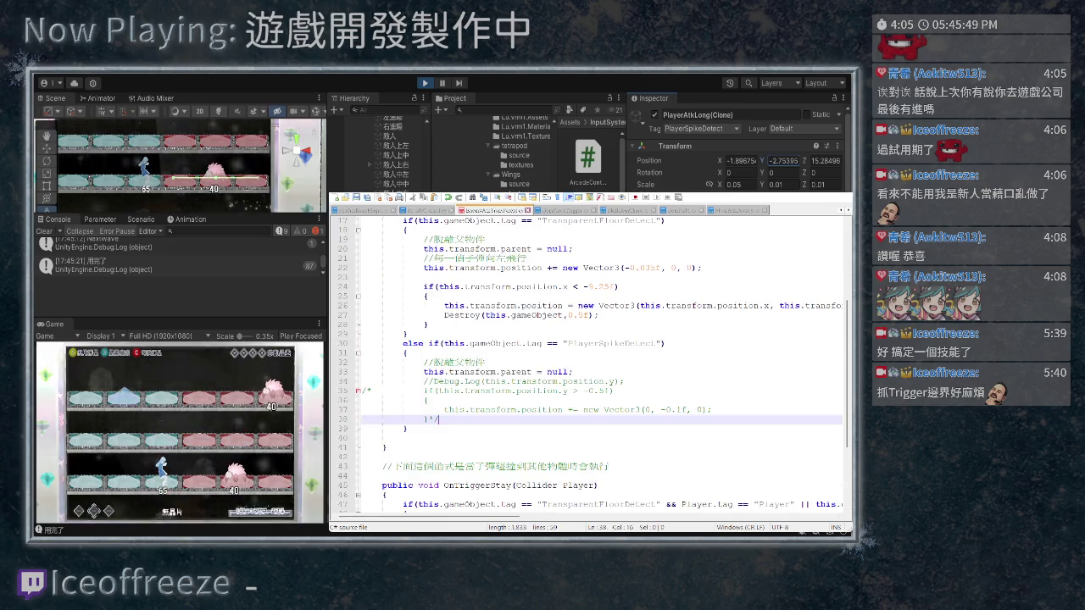
{"action": "key", "text": "ctrl+Tab"}
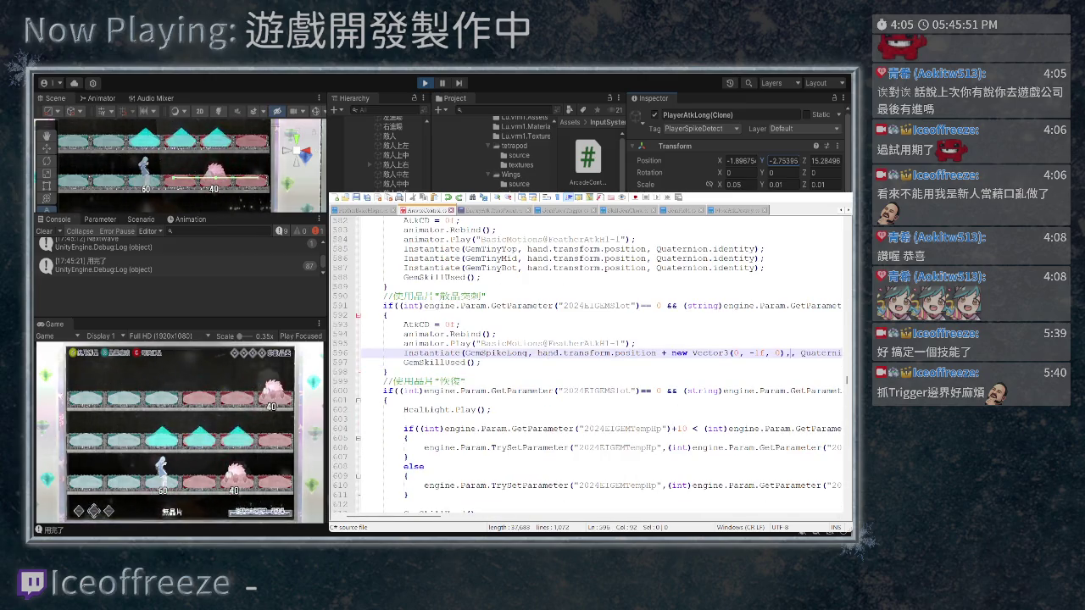
{"action": "key", "text": "BackSpace"}
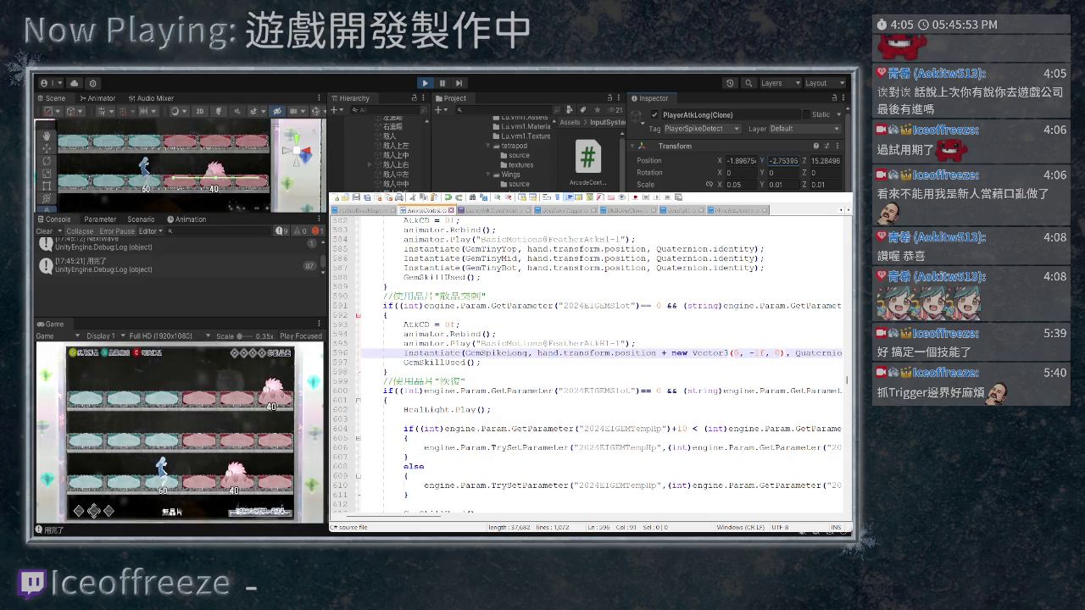
{"action": "type", "text": ".5"}
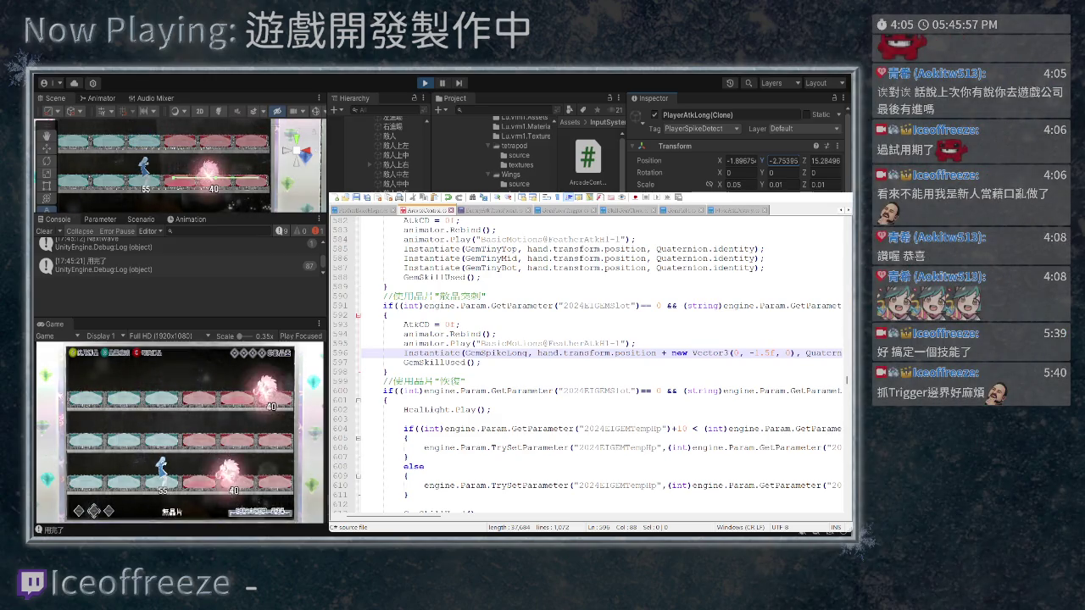
{"action": "key", "text": "ctrl+s"}
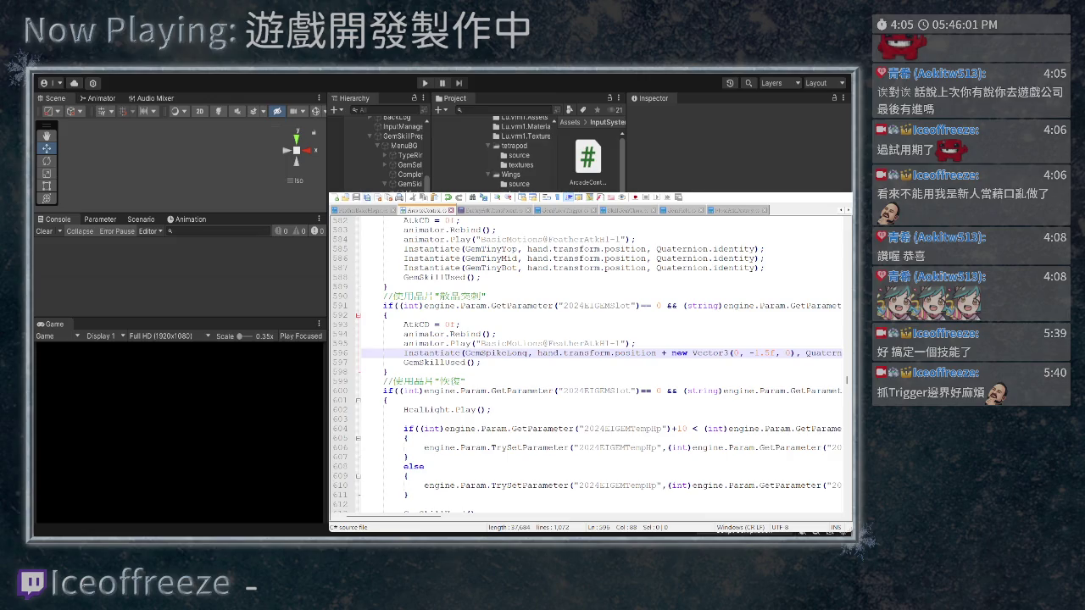
Show the spike detection script and run the game again to test the -1.5f offset
{"action": "key", "text": "ctrl+Tab"}
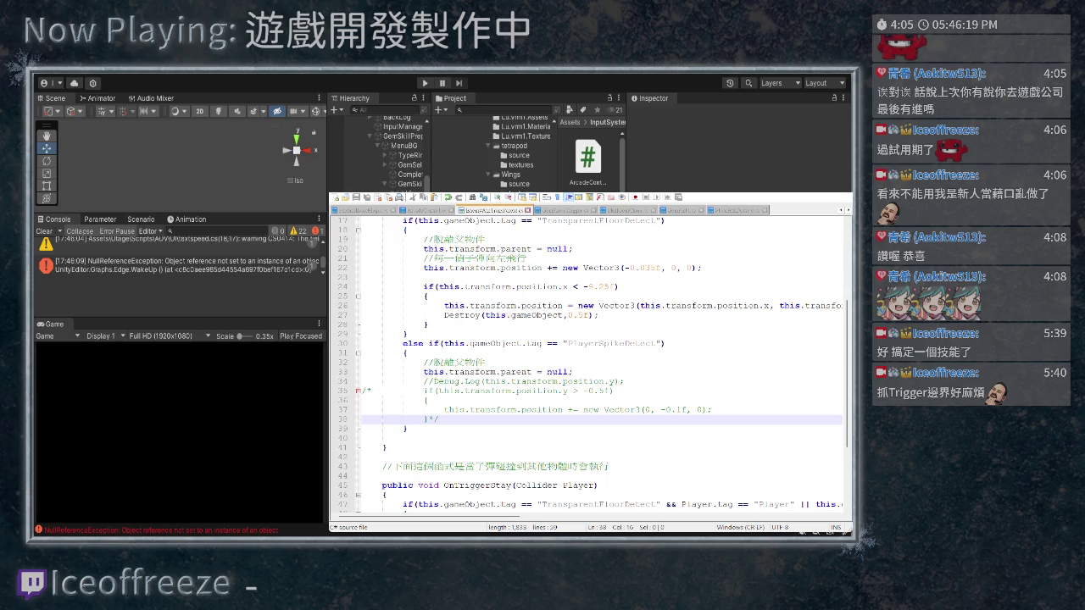
{"action": "left_click", "coordinate": [424, 83]}
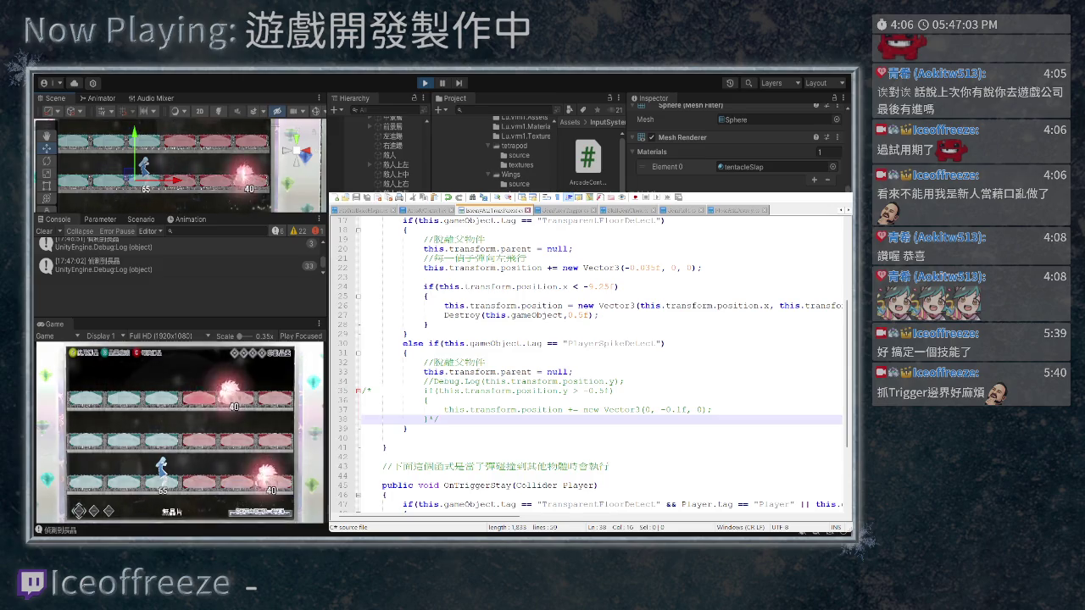
Change the GemSpikeLong offset in ArcadeControl.cs to Vector3(0, -1.25f, 0)
{"action": "key", "text": "ctrl+Tab"}
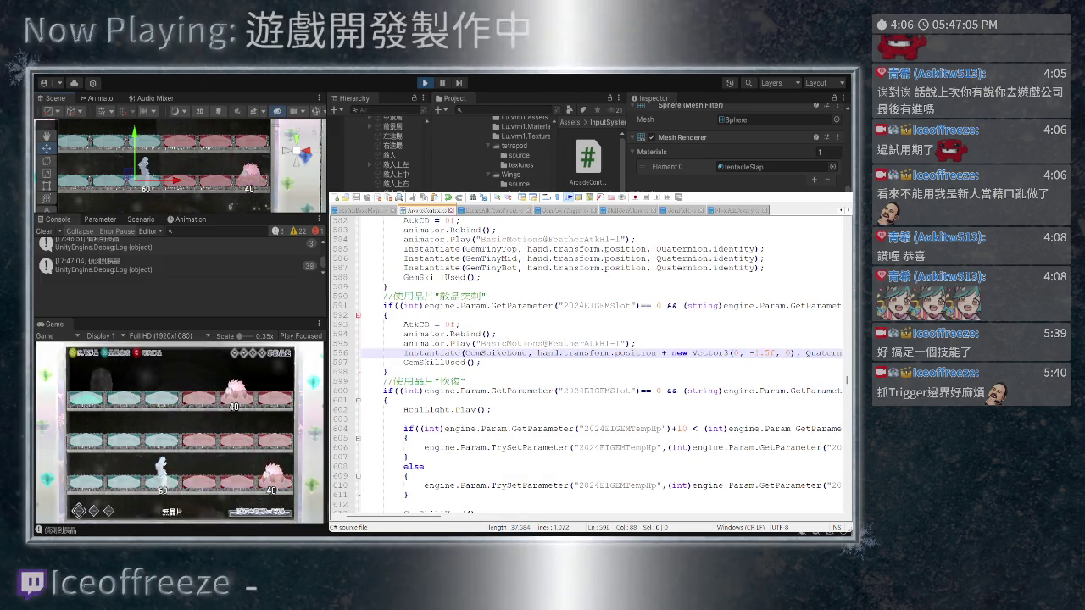
{"action": "key", "text": "Left"}
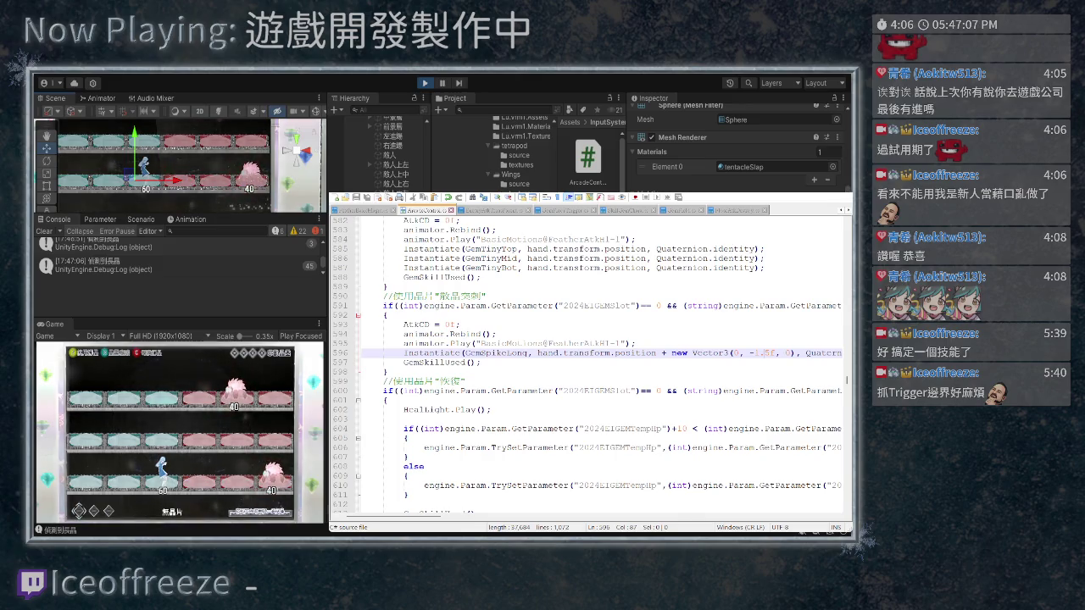
{"action": "type", "text": "5"}
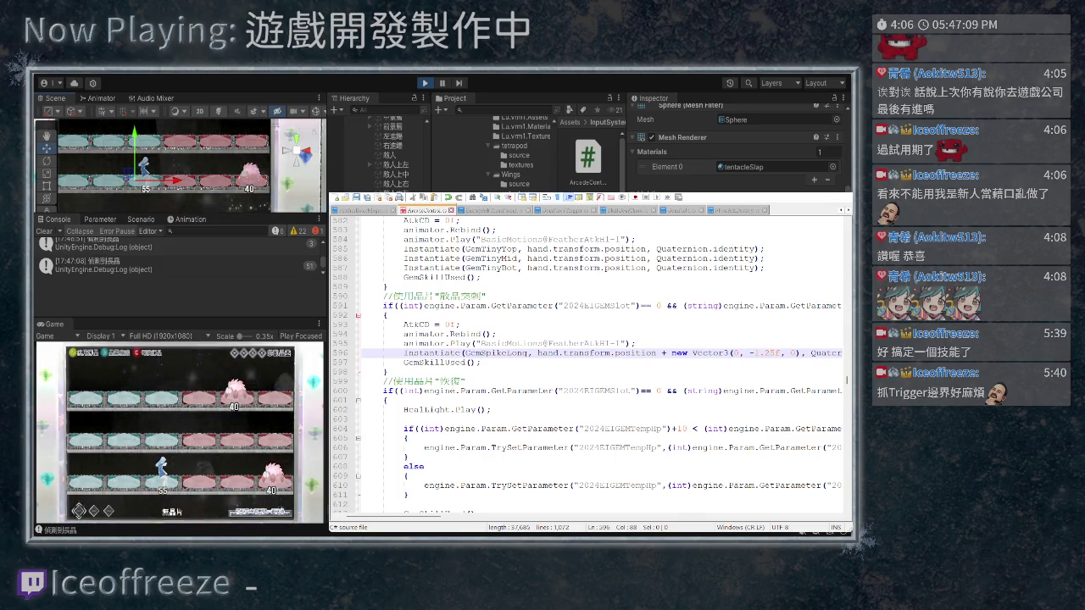